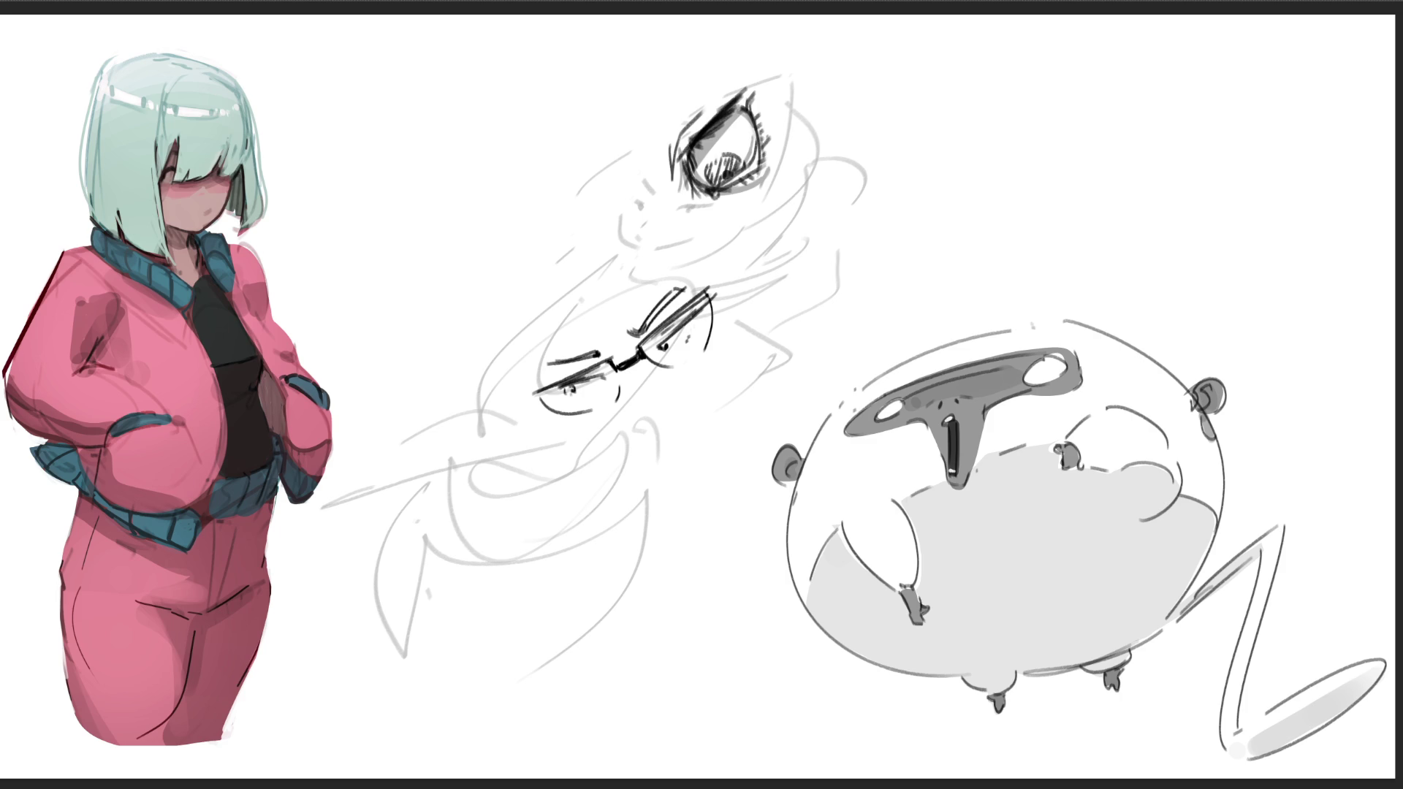
- Ink the nose and mouth below the glasses, undoing the stray mouth strokes
left_click_drag(630, 370, 625, 383)
mouse_move(641, 414)
left_mouse_down()
mouse_move(652, 422)
mouse_move(674, 400)
mouse_move(652, 401)
left_mouse_up()
left_click_drag(651, 443, 679, 437)
key("ctrl+z")
mouse_move(648, 435)
left_mouse_down()
mouse_move(680, 428)
mouse_move(666, 443)
left_mouse_up()
key("ctrl+z")
key("ctrl+z")
left_click_drag(694, 405, 667, 439)
key("ctrl+z")
left_click_drag(673, 444, 658, 447)
left_click_drag(658, 436, 649, 439)
- Draw the jawline and right cheek line, undoing a short stray chin stroke
left_click_drag(554, 415, 615, 443)
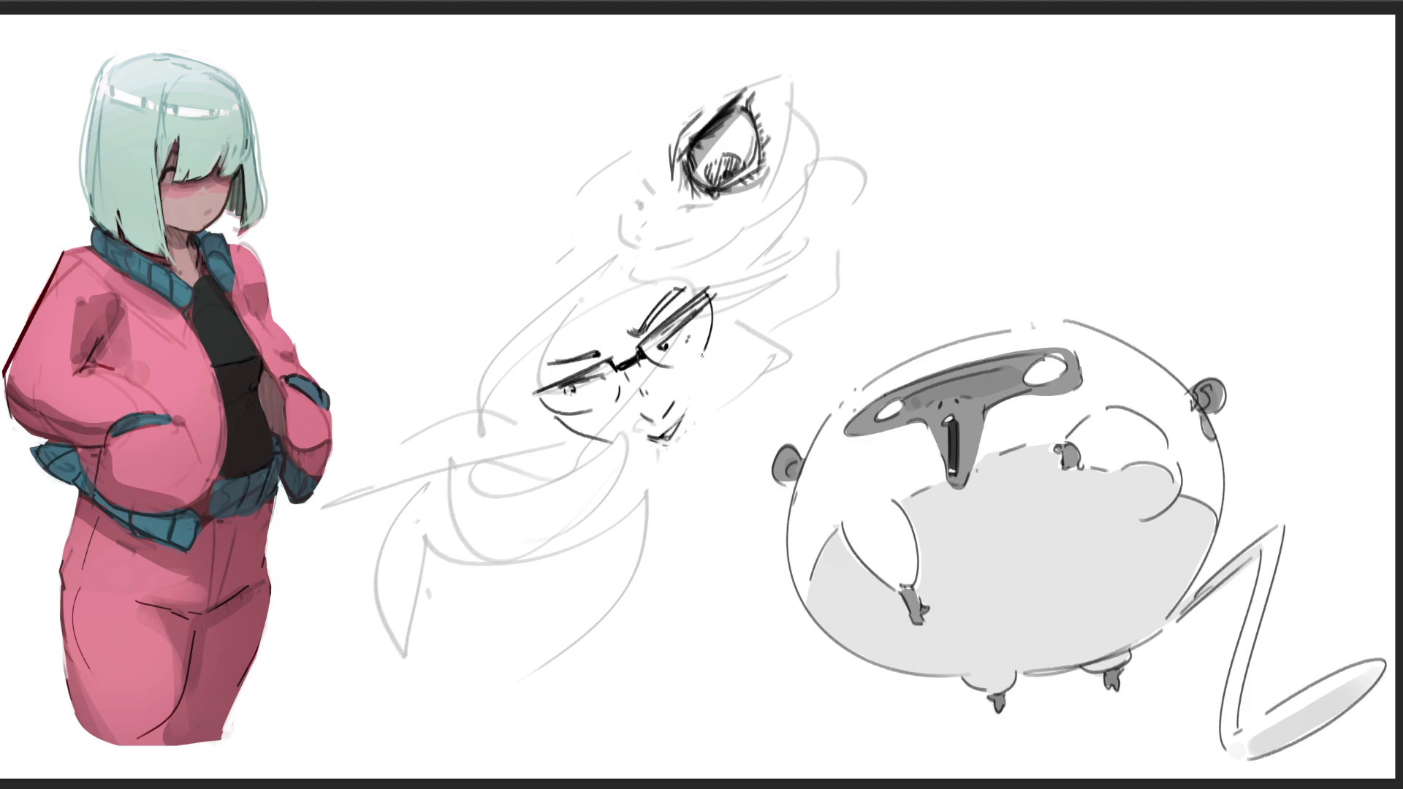
left_click_drag(719, 325, 720, 394)
mouse_move(617, 448)
left_mouse_down()
mouse_move(661, 458)
mouse_move(700, 431)
mouse_move(714, 399)
left_mouse_up()
mouse_move(668, 415)
left_mouse_down()
mouse_move(678, 431)
mouse_move(641, 433)
mouse_move(680, 431)
left_mouse_up()
key("ctrl+z")
key("ctrl+z")
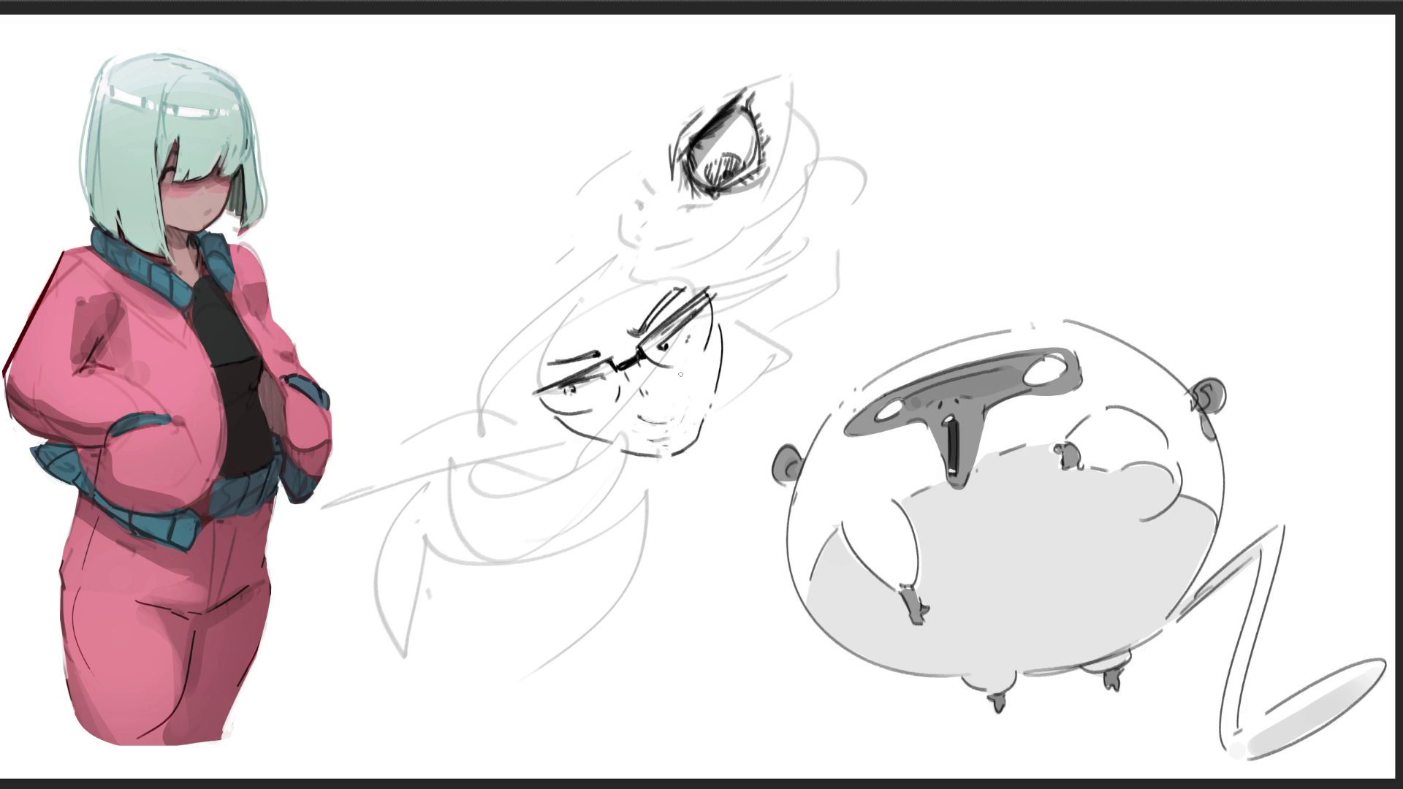
- Erase the faint mouth marks, then draw an ear beside the cheek with a fine brush
key("e")
mouse_move(647, 420)
left_mouse_down()
mouse_move(661, 436)
mouse_move(687, 401)
mouse_move(676, 431)
mouse_move(690, 420)
left_mouse_up()
key("[")
left_click_drag(709, 393, 708, 419)
left_click_drag(720, 400, 777, 354)
mouse_move(679, 407)
left_mouse_down()
mouse_move(697, 397)
mouse_move(715, 411)
left_mouse_up()
key("ctrl+z")
key("ctrl+z")
key("ctrl+z")
key("ctrl+z")
- Draw long flowing hair strands around the left, top and right of the face
left_click_drag(600, 269, 530, 504)
left_click_drag(568, 251, 477, 473)
left_click_drag(568, 330, 501, 481)
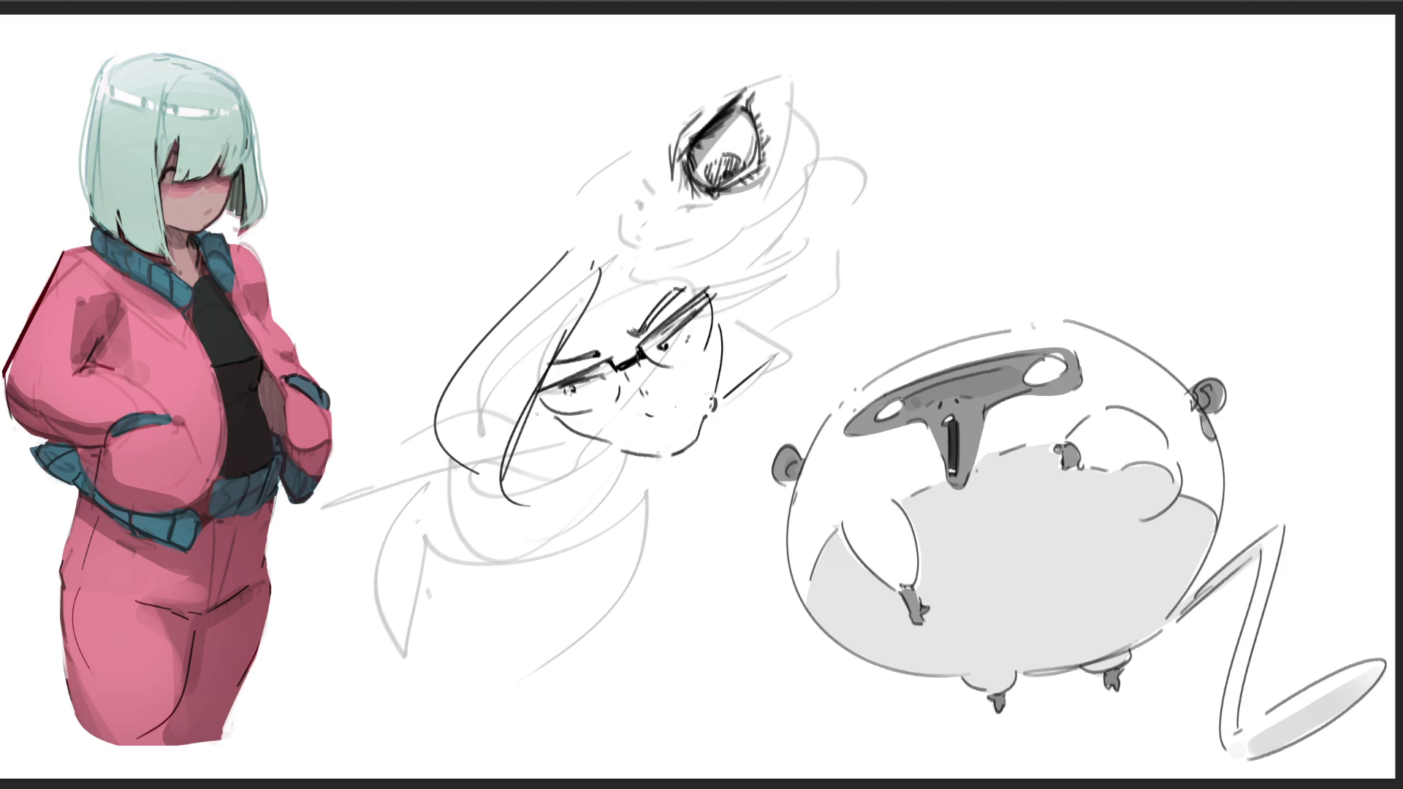
left_click_drag(460, 358, 475, 290)
left_click_drag(533, 194, 546, 196)
left_click_drag(444, 246, 488, 188)
left_click_drag(549, 138, 742, 261)
left_click_drag(617, 269, 697, 279)
left_click_drag(704, 226, 766, 378)
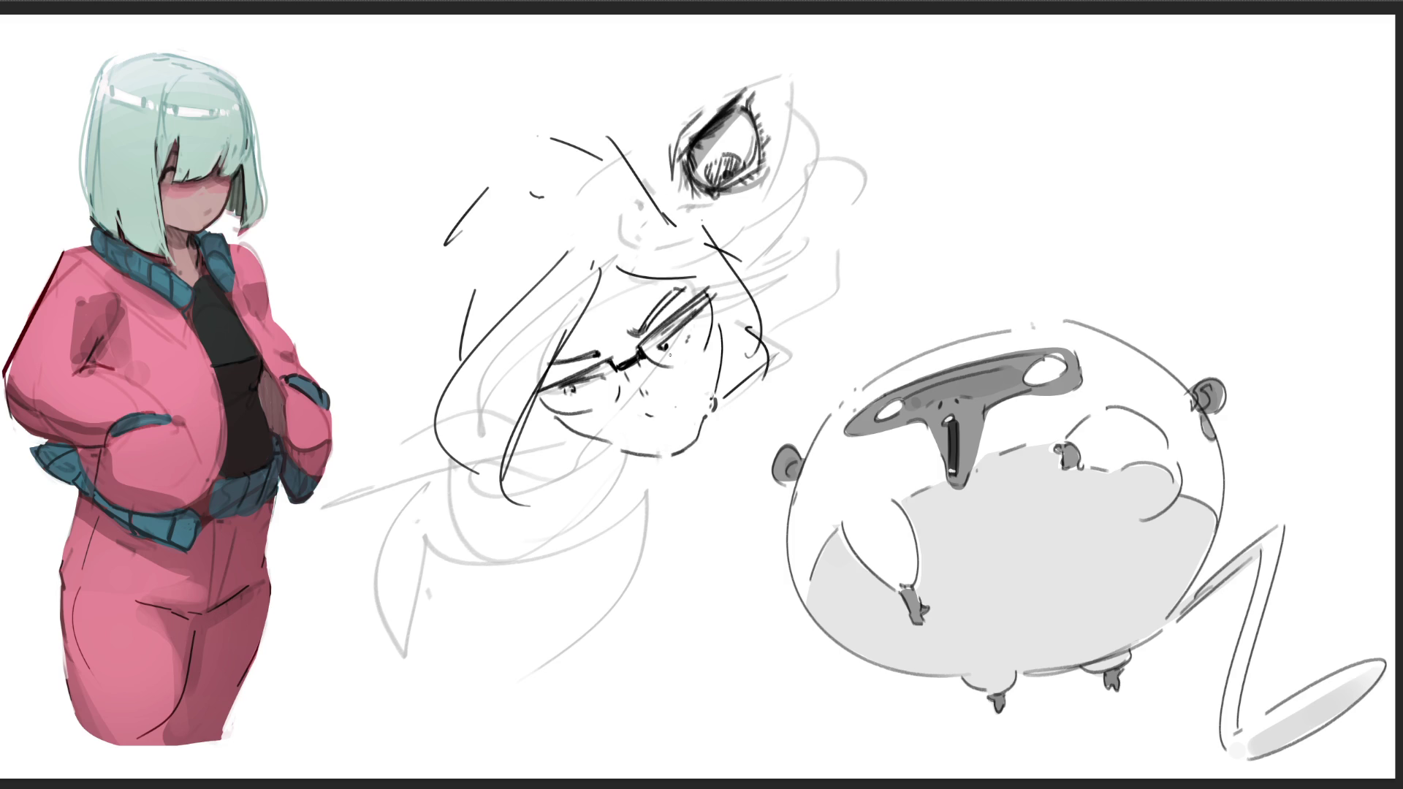
- Hatch the cheeks under the glasses and clean up the marks below the chin
left_click_drag(568, 401, 588, 425)
left_click_drag(590, 398, 600, 415)
left_click_drag(670, 370, 687, 357)
left_click_drag(599, 455, 617, 497)
key("ctrl+z")
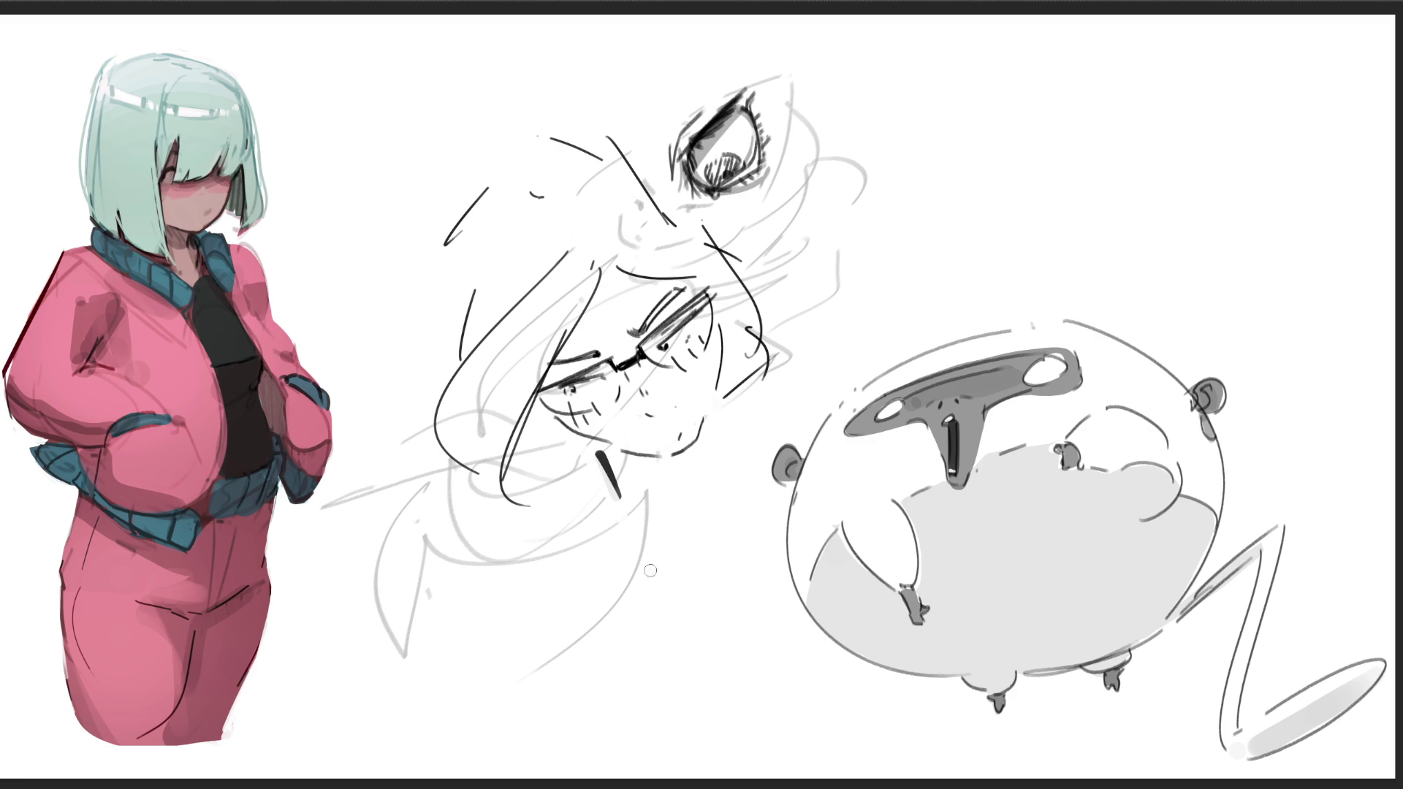
left_click_drag(684, 461, 683, 468)
left_click_drag(685, 486, 684, 498)
left_click_drag(574, 447, 613, 499)
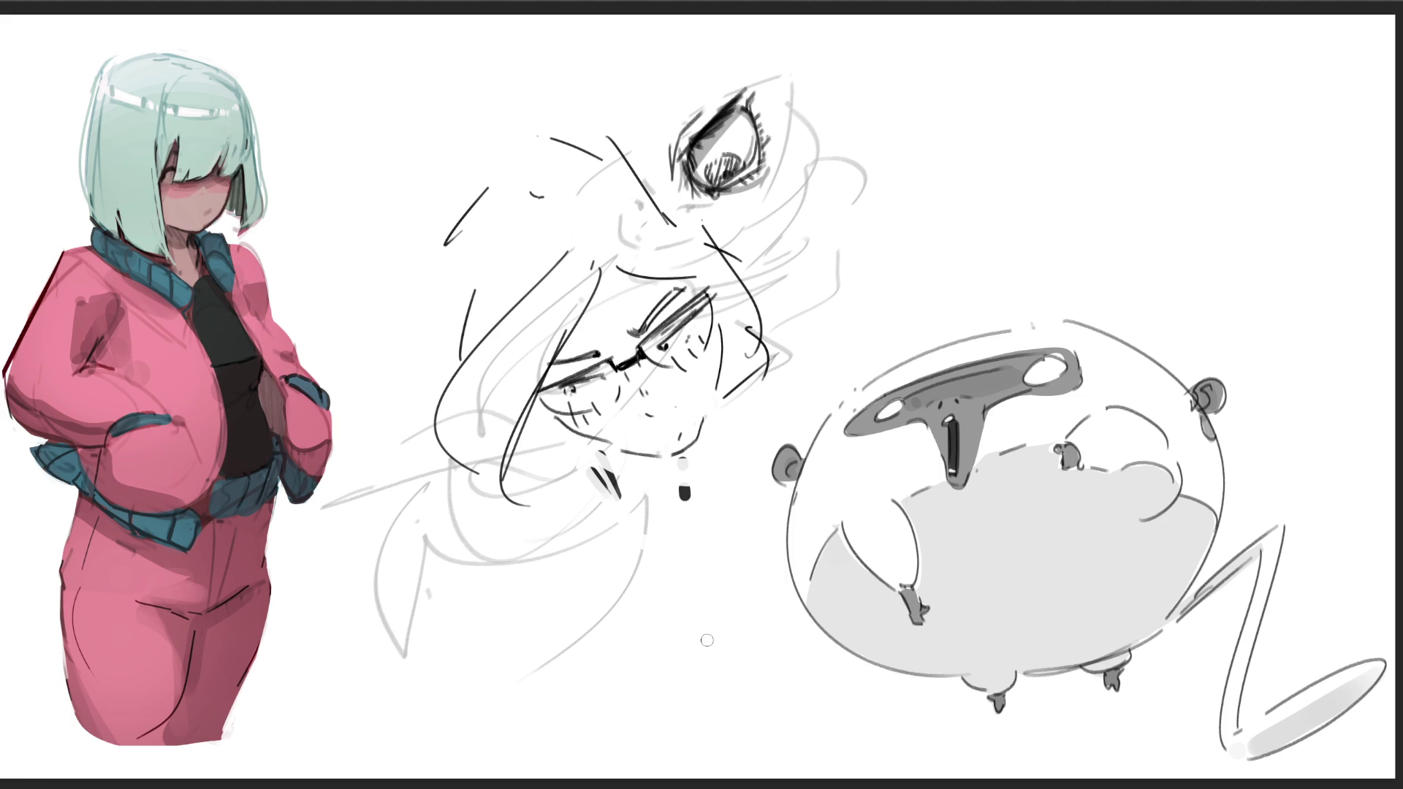
- Draw the jawline, neck and shoulders, and begin a head outline at the top right
left_click_drag(594, 443, 680, 507)
left_click_drag(726, 402, 691, 515)
mouse_move(514, 420)
left_mouse_down()
mouse_move(521, 491)
mouse_move(722, 430)
mouse_move(877, 323)
left_mouse_up()
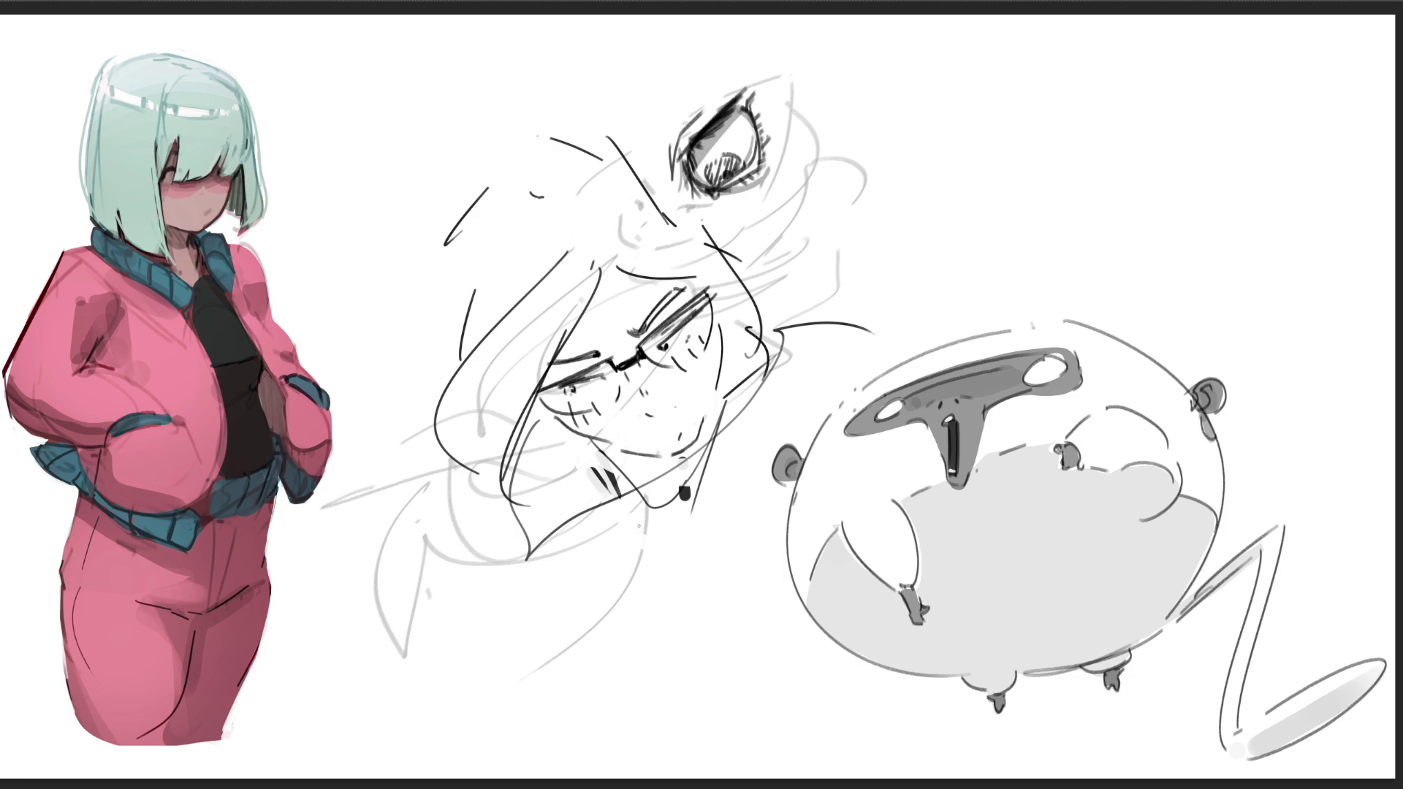
left_click_drag(608, 536, 517, 642)
mouse_move(566, 581)
left_mouse_down()
mouse_move(649, 531)
mouse_move(710, 583)
left_mouse_up()
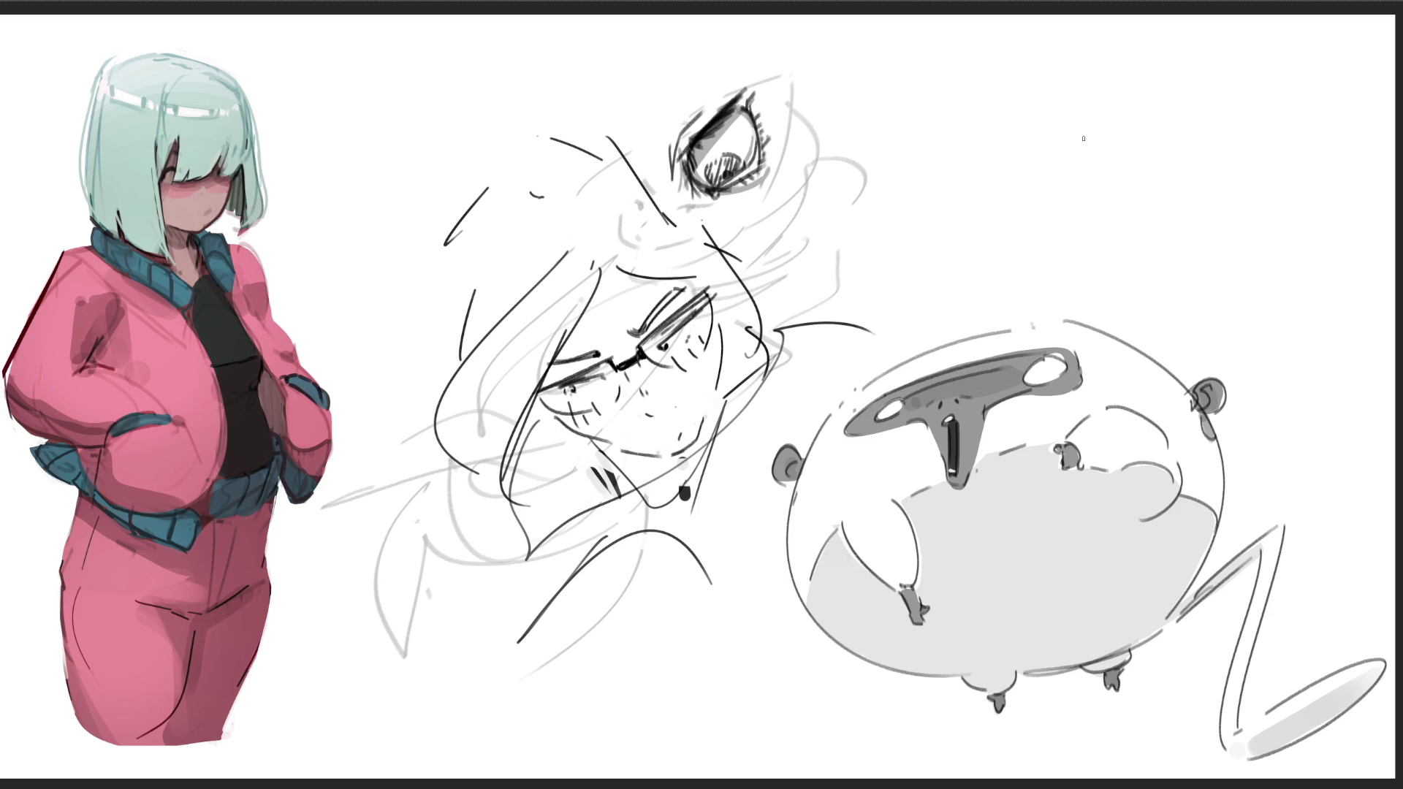
mouse_move(1008, 85)
left_mouse_down()
mouse_move(1016, 144)
mouse_move(1041, 54)
left_mouse_up()
- Complete the skull outline with eye sockets, nose, left cheek and right jaw
mouse_move(1099, 32)
left_mouse_down()
mouse_move(1135, 77)
mouse_move(1140, 138)
left_mouse_up()
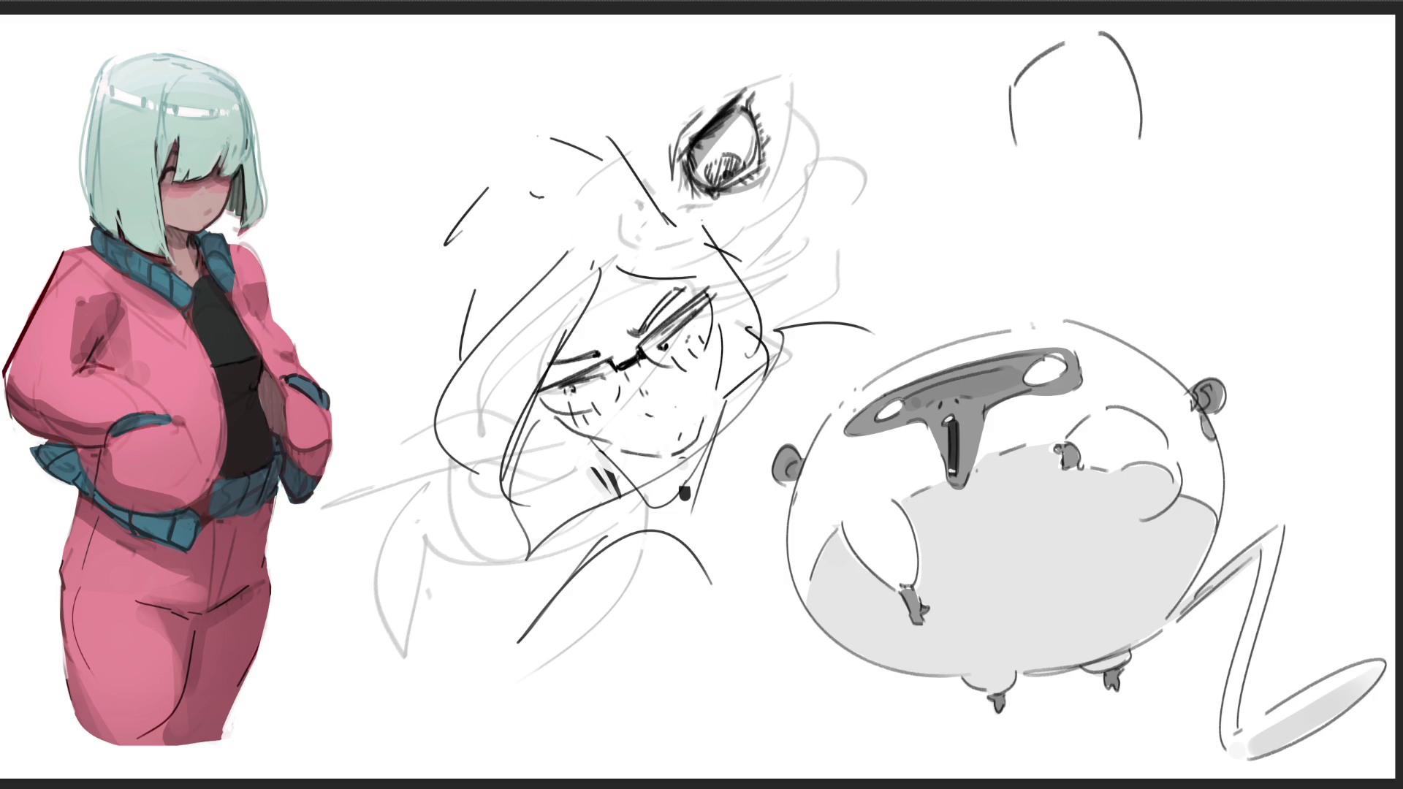
mouse_move(1030, 152)
left_mouse_down()
mouse_move(1073, 160)
mouse_move(1134, 133)
mouse_move(1063, 142)
mouse_move(1130, 117)
left_mouse_up()
left_click(1098, 155)
mouse_move(1036, 155)
left_mouse_down()
mouse_move(1128, 143)
mouse_move(1125, 158)
mouse_move(1074, 157)
left_mouse_up()
left_click_drag(1081, 148, 1094, 191)
left_click_drag(1025, 164, 1046, 186)
mouse_move(1144, 146)
left_mouse_down()
mouse_move(1120, 183)
mouse_move(1057, 188)
mouse_move(1074, 214)
mouse_move(1104, 216)
mouse_move(1075, 219)
mouse_move(1119, 199)
left_mouse_up()
- Add teeth, cheek lines, top arcs and a crack down the skull's forehead
mouse_move(1104, 221)
left_mouse_down()
mouse_move(1083, 232)
mouse_move(1111, 219)
left_mouse_up()
left_click_drag(1032, 182, 1064, 220)
left_click_drag(1138, 183, 1113, 222)
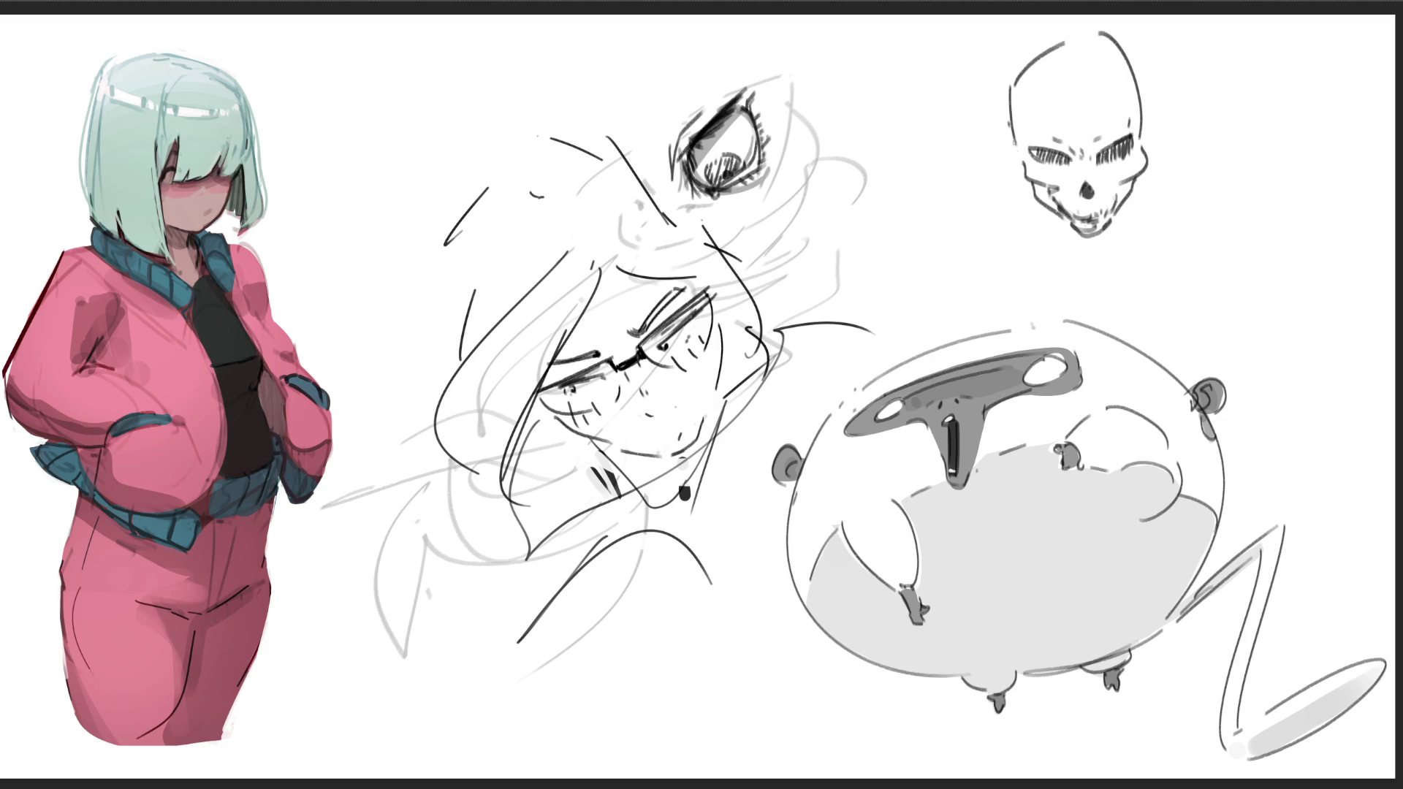
left_click_drag(1144, 111, 1148, 147)
mouse_move(1010, 68)
left_mouse_down()
mouse_move(1050, 32)
mouse_move(1135, 61)
left_mouse_up()
mouse_move(1078, 162)
left_mouse_down()
mouse_move(1089, 182)
mouse_move(1071, 186)
mouse_move(1103, 191)
left_mouse_up()
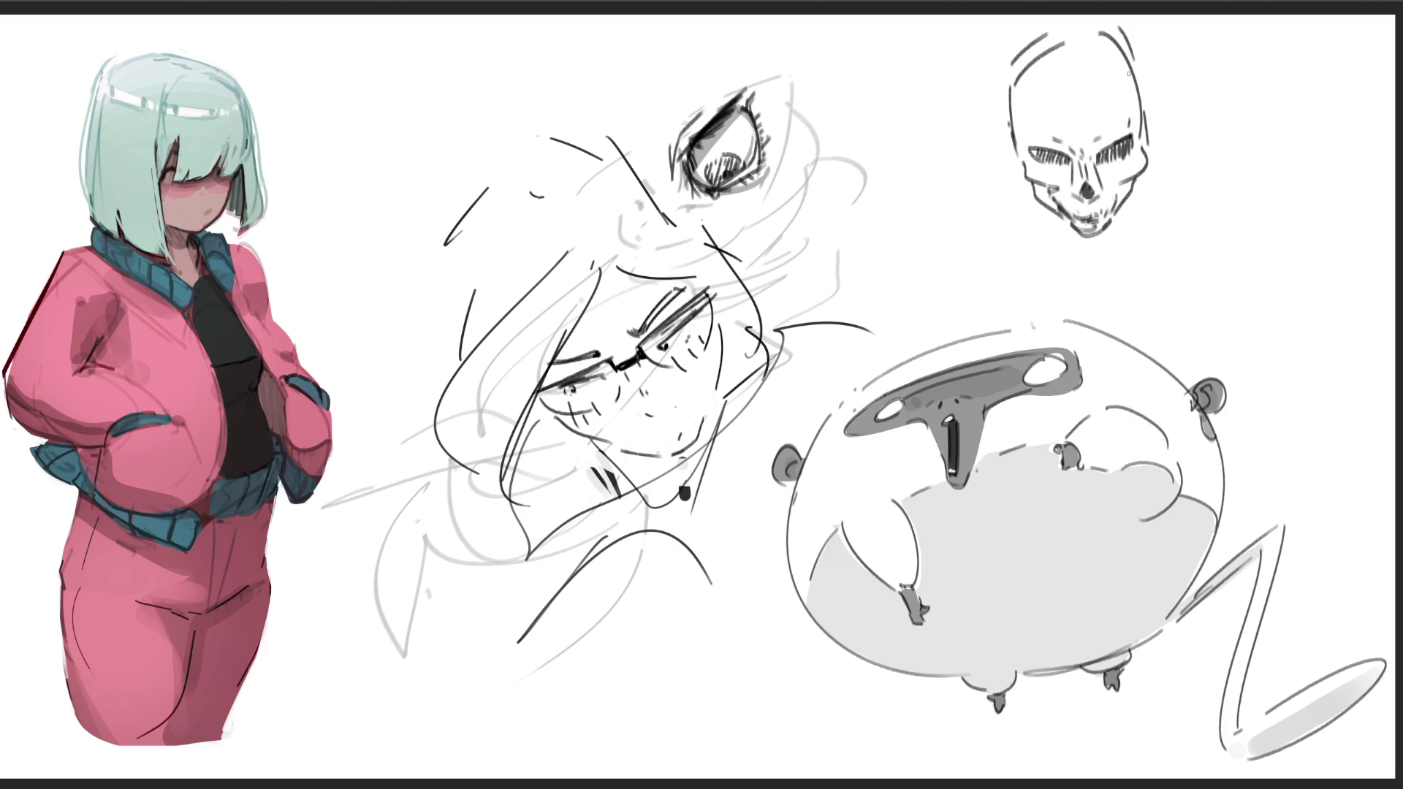
mouse_move(1077, 32)
left_mouse_down()
mouse_move(1100, 102)
mouse_move(1081, 125)
left_mouse_up()
- Hatch dark bands across the skull's face, then draw a circle to its right
mouse_move(1015, 125)
left_mouse_down()
mouse_move(1037, 148)
mouse_move(1107, 151)
mouse_move(1162, 124)
left_mouse_up()
left_click_drag(1017, 154, 1158, 131)
mouse_move(1018, 148)
left_mouse_down()
mouse_move(1160, 128)
mouse_move(1138, 170)
left_mouse_up()
left_click_drag(1013, 179, 1160, 152)
left_click_drag(1045, 183, 1165, 157)
left_click_drag(1018, 163, 1022, 179)
left_click_drag(1092, 192, 1128, 212)
mouse_move(1167, 158)
left_mouse_down()
mouse_move(1070, 212)
mouse_move(1114, 171)
left_mouse_up()
left_click_drag(1013, 194, 1103, 197)
left_click_drag(1015, 181, 1078, 223)
left_click_drag(1070, 223, 1129, 206)
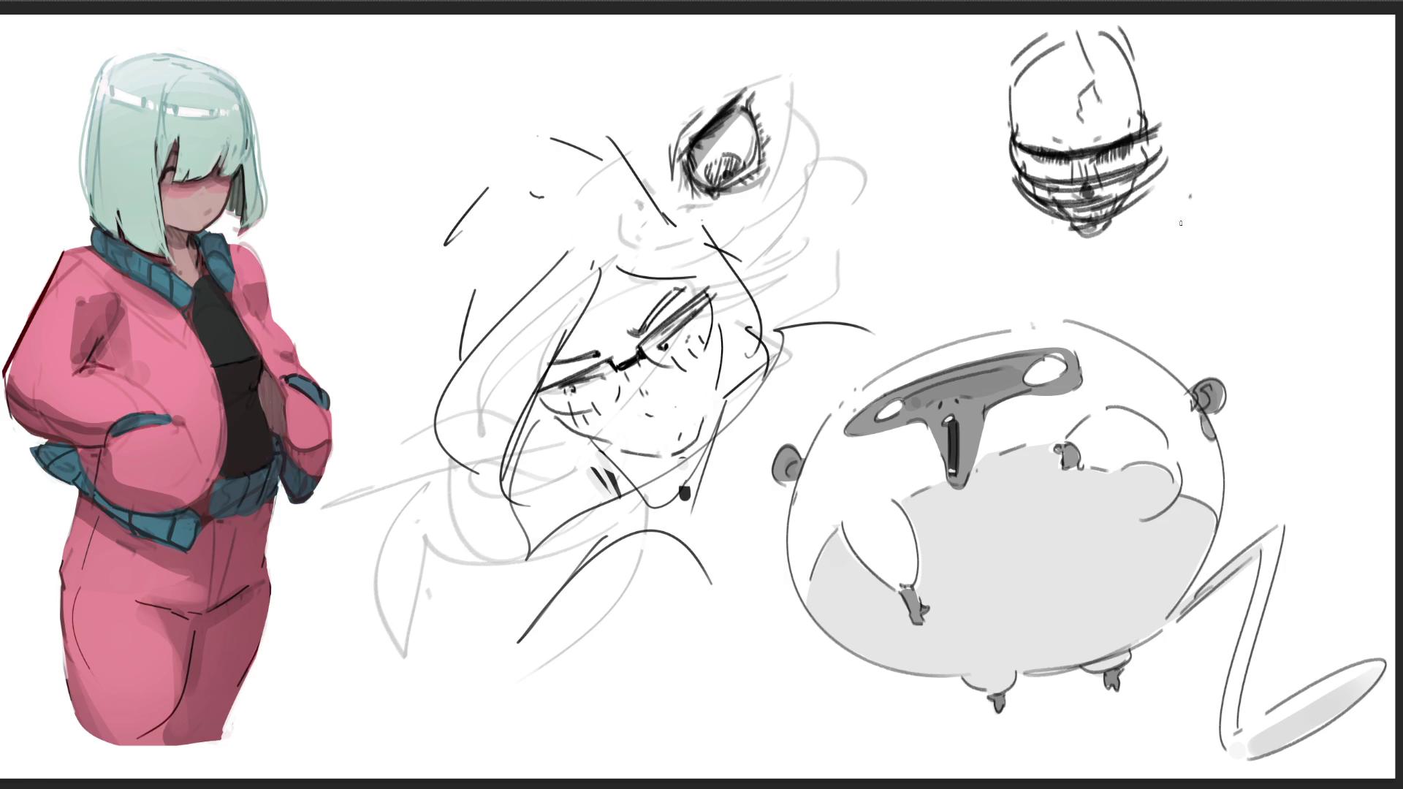
mouse_move(1214, 291)
left_mouse_down()
mouse_move(1187, 198)
mouse_move(1294, 150)
mouse_move(1345, 252)
mouse_move(1308, 291)
left_mouse_up()
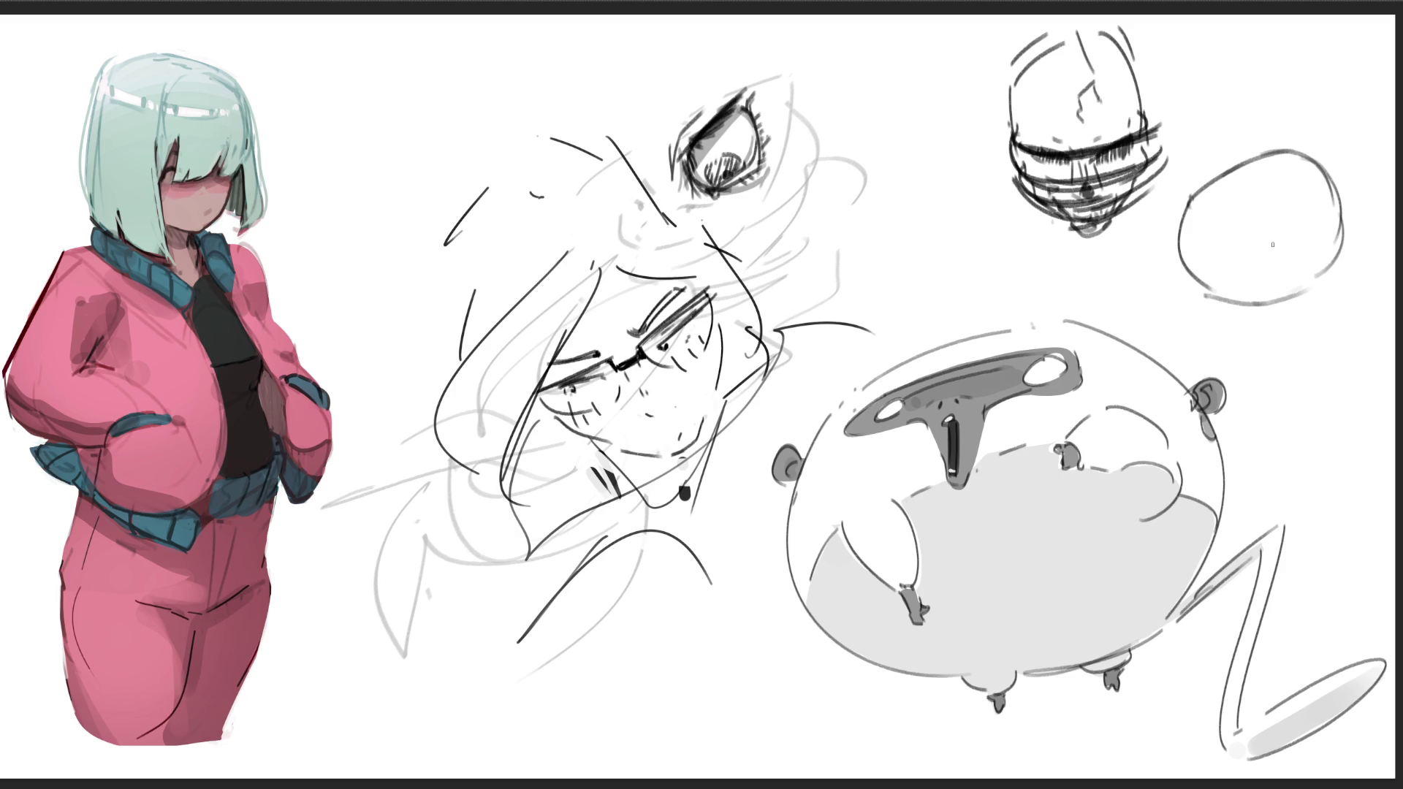
- Draw two eyes with lids and lashes inside the circle head
mouse_move(1186, 256)
left_mouse_down()
mouse_move(1206, 234)
mouse_move(1229, 272)
mouse_move(1232, 291)
mouse_move(1201, 262)
mouse_move(1220, 290)
left_mouse_up()
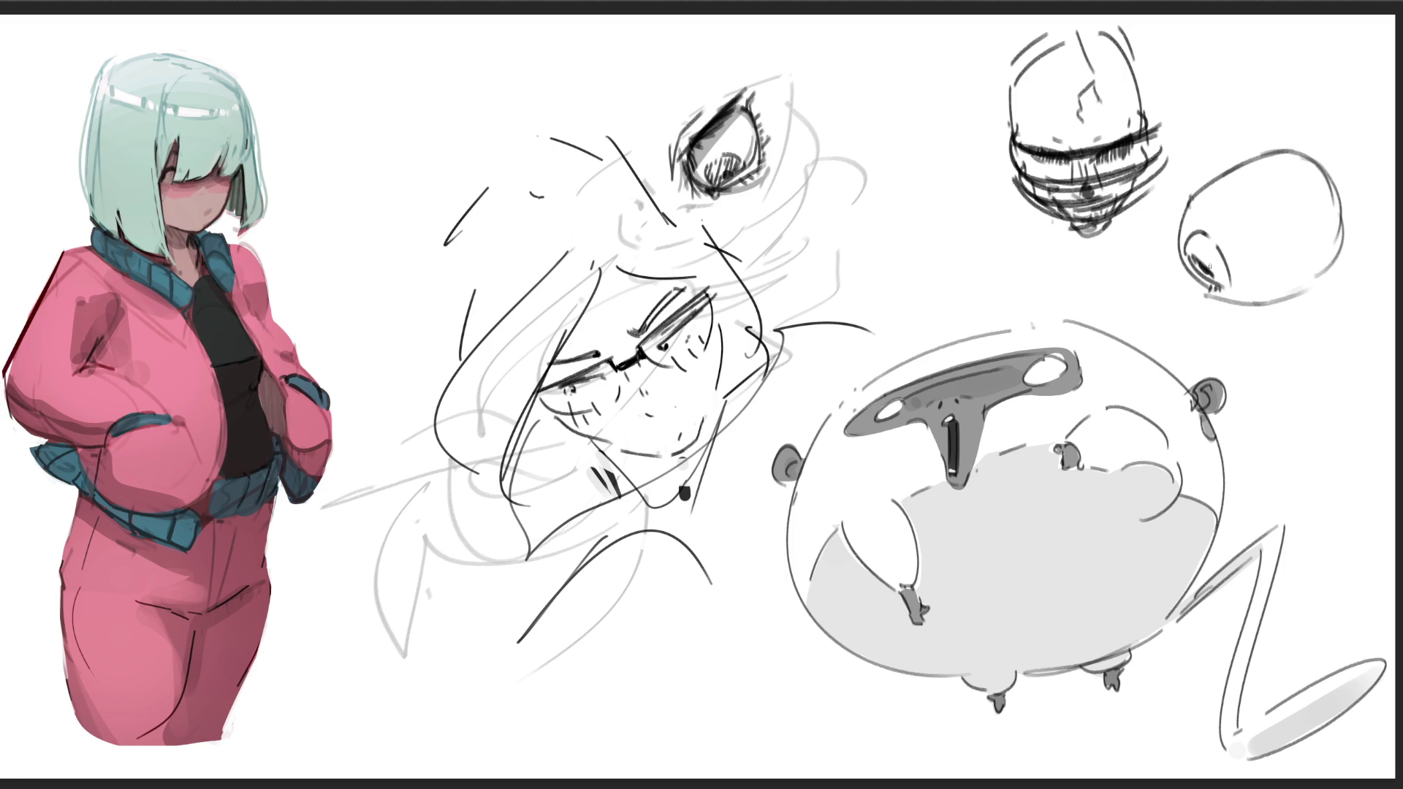
left_click_drag(1167, 249, 1210, 231)
mouse_move(1297, 194)
left_mouse_down()
mouse_move(1315, 254)
mouse_move(1337, 239)
mouse_move(1320, 259)
mouse_move(1313, 221)
mouse_move(1349, 234)
mouse_move(1326, 174)
left_mouse_up()
left_click_drag(1323, 191, 1344, 181)
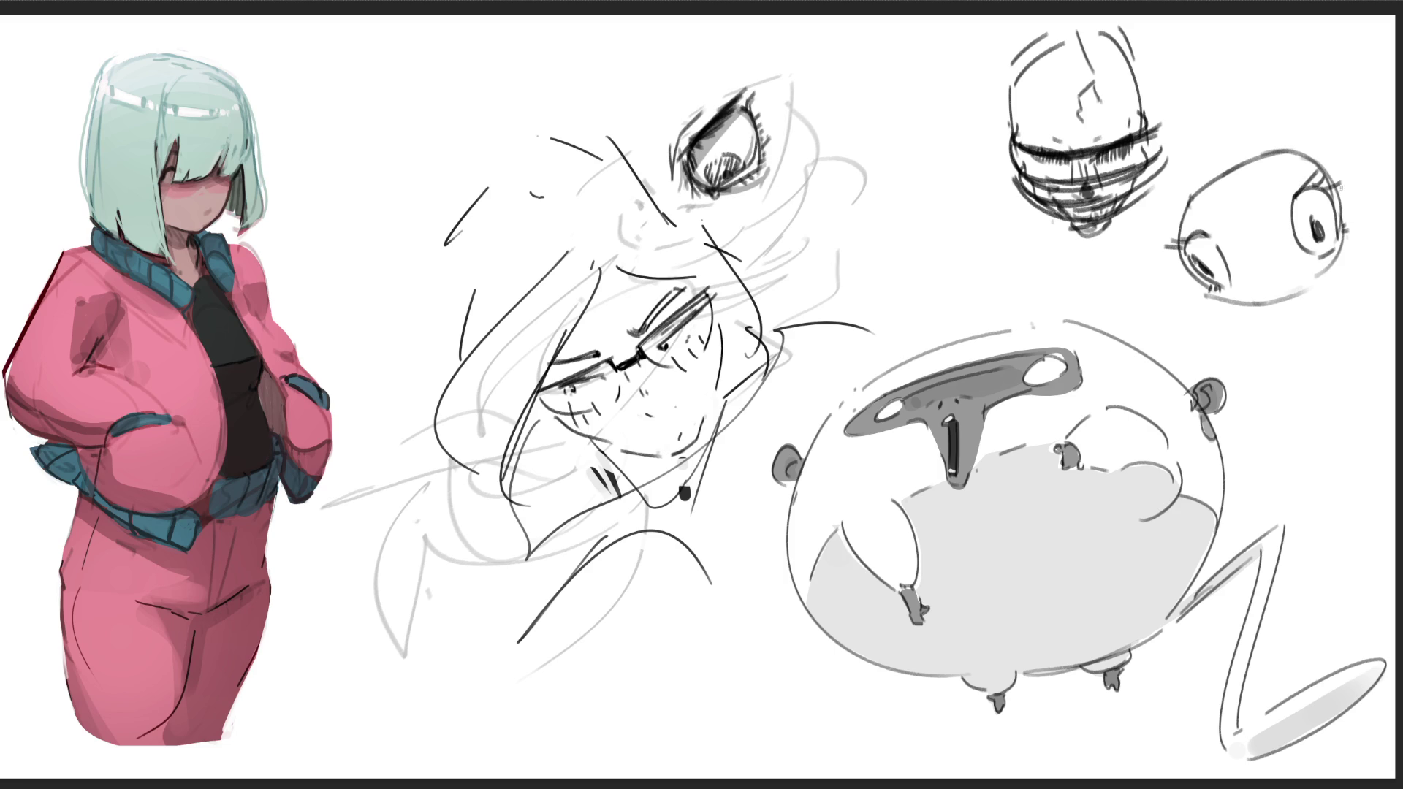
- Add nostril dots, small face marks and an ear, then hide the face and skull sketches
left_click_drag(1305, 273, 1300, 285)
left_click(1267, 274)
left_click(1274, 273)
left_click_drag(1278, 183, 1280, 187)
left_click_drag(1207, 217, 1217, 223)
left_click_drag(1344, 186, 1349, 205)
left_click_drag(1173, 265, 1189, 279)
key("Delete")
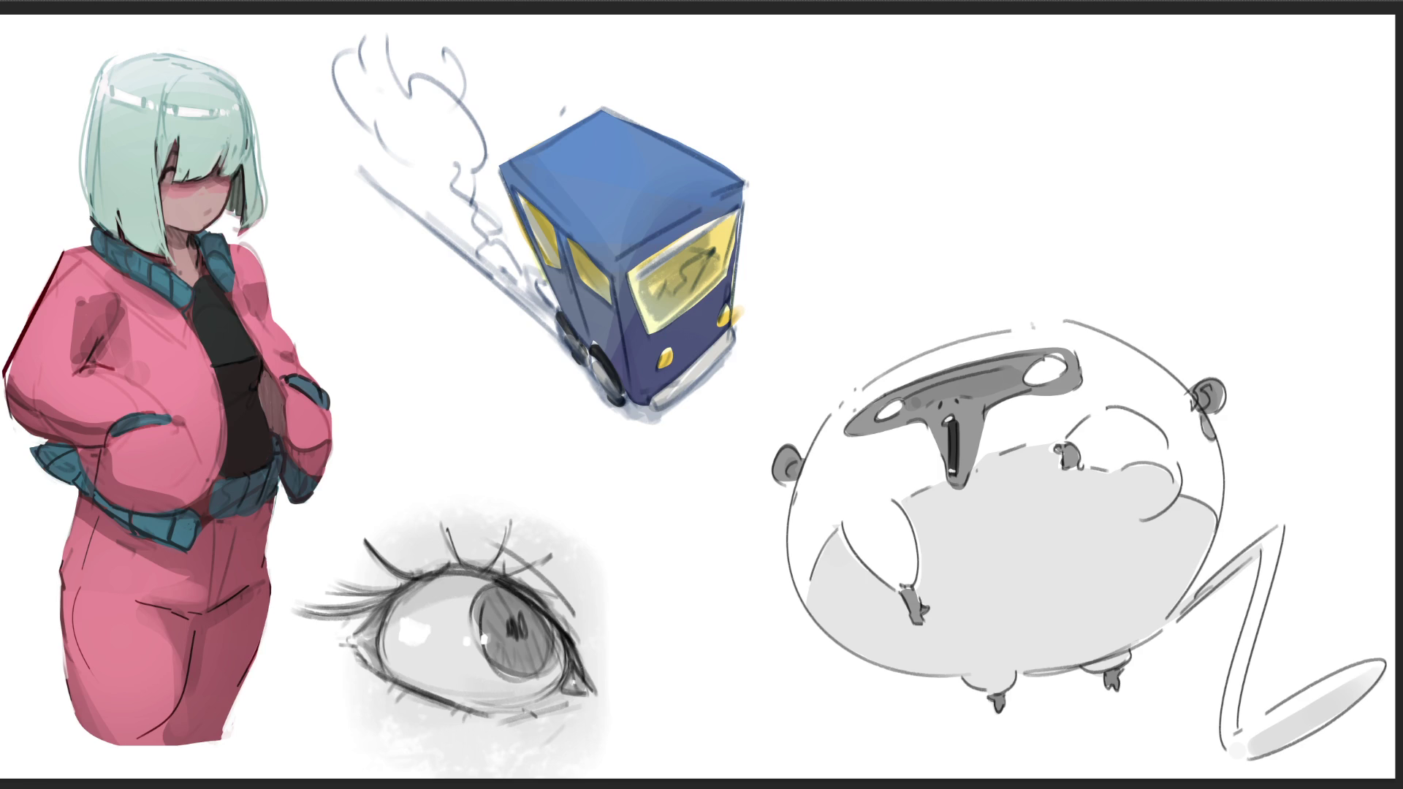
- Draw a small eye beside the blue box with upper and lower lids
left_click_drag(417, 346, 421, 413)
mouse_move(415, 344)
left_mouse_down()
mouse_move(412, 384)
mouse_move(414, 344)
mouse_move(388, 358)
mouse_move(435, 334)
mouse_move(400, 358)
mouse_move(449, 335)
mouse_move(529, 389)
mouse_move(490, 362)
mouse_move(544, 375)
left_mouse_up()
mouse_move(466, 342)
left_mouse_down()
mouse_move(548, 374)
mouse_move(484, 418)
mouse_move(384, 424)
mouse_move(406, 424)
left_mouse_up()
left_click_drag(449, 431, 468, 430)
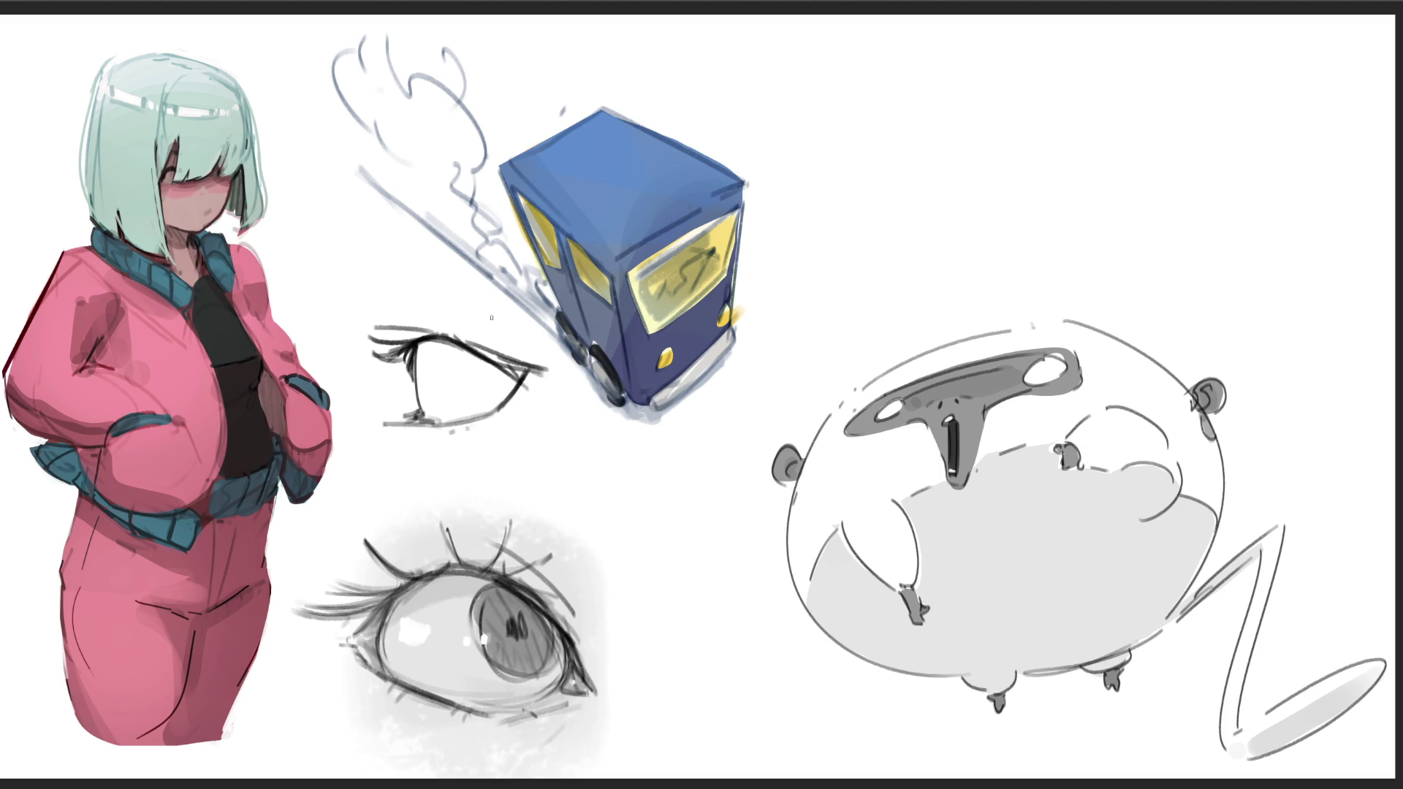
mouse_move(487, 379)
left_mouse_down()
mouse_move(503, 400)
mouse_move(467, 405)
left_mouse_up()
- Mark and hatch the iris, then add eyelashes to the upper lid
left_click(475, 401)
left_click(469, 391)
left_click(466, 374)
left_click(473, 372)
mouse_move(476, 353)
left_mouse_down()
mouse_move(456, 378)
mouse_move(475, 413)
left_mouse_up()
mouse_move(512, 369)
left_mouse_down()
mouse_move(485, 413)
mouse_move(502, 402)
left_mouse_up()
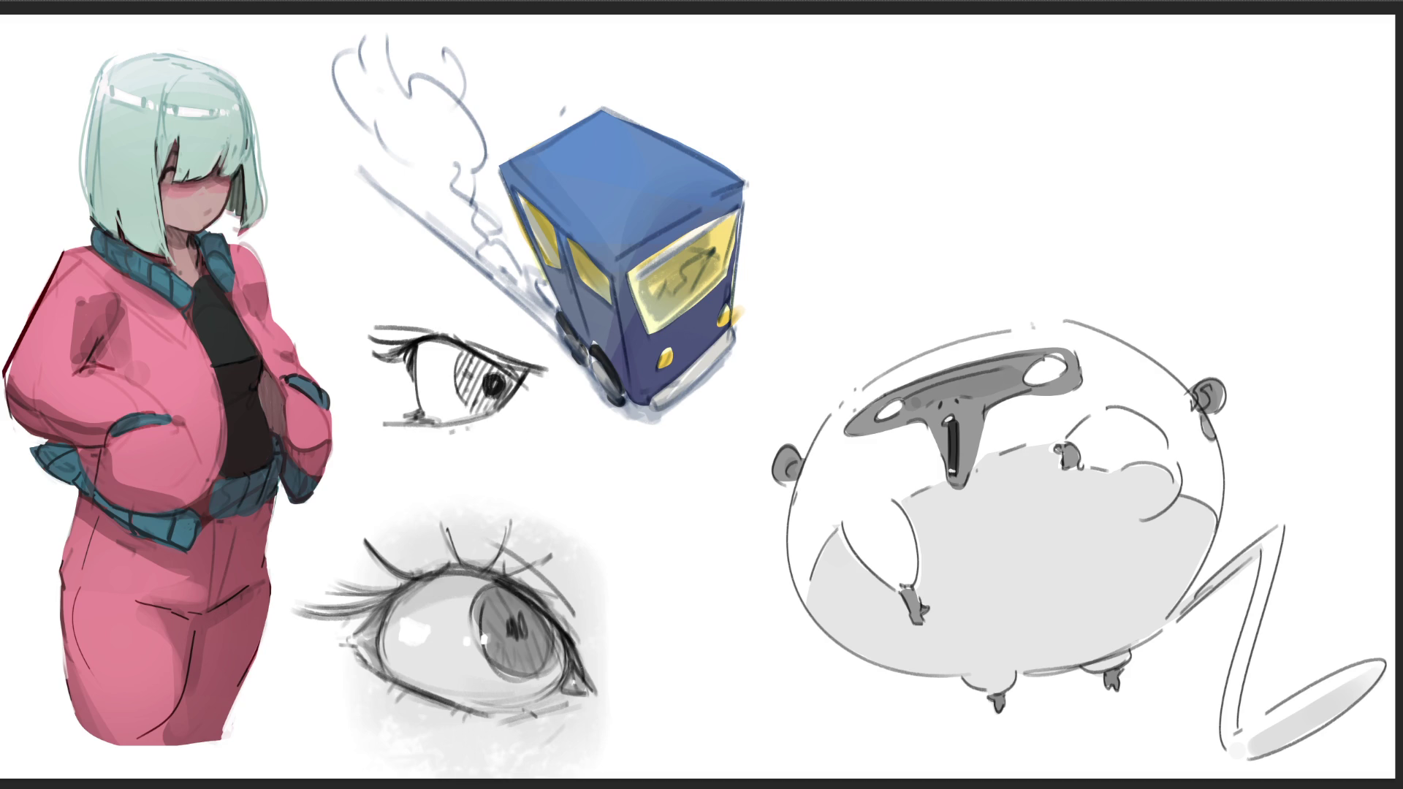
left_click_drag(418, 336, 407, 342)
mouse_move(431, 334)
left_mouse_down()
mouse_move(384, 338)
mouse_move(407, 323)
mouse_move(459, 329)
left_mouse_up()
- Add strokes above and below the eye sketch and a diagonal line to its left
left_click_drag(397, 268, 404, 308)
left_click_drag(491, 330, 515, 343)
mouse_move(362, 238)
left_mouse_down()
mouse_move(367, 218)
mouse_move(380, 258)
left_mouse_up()
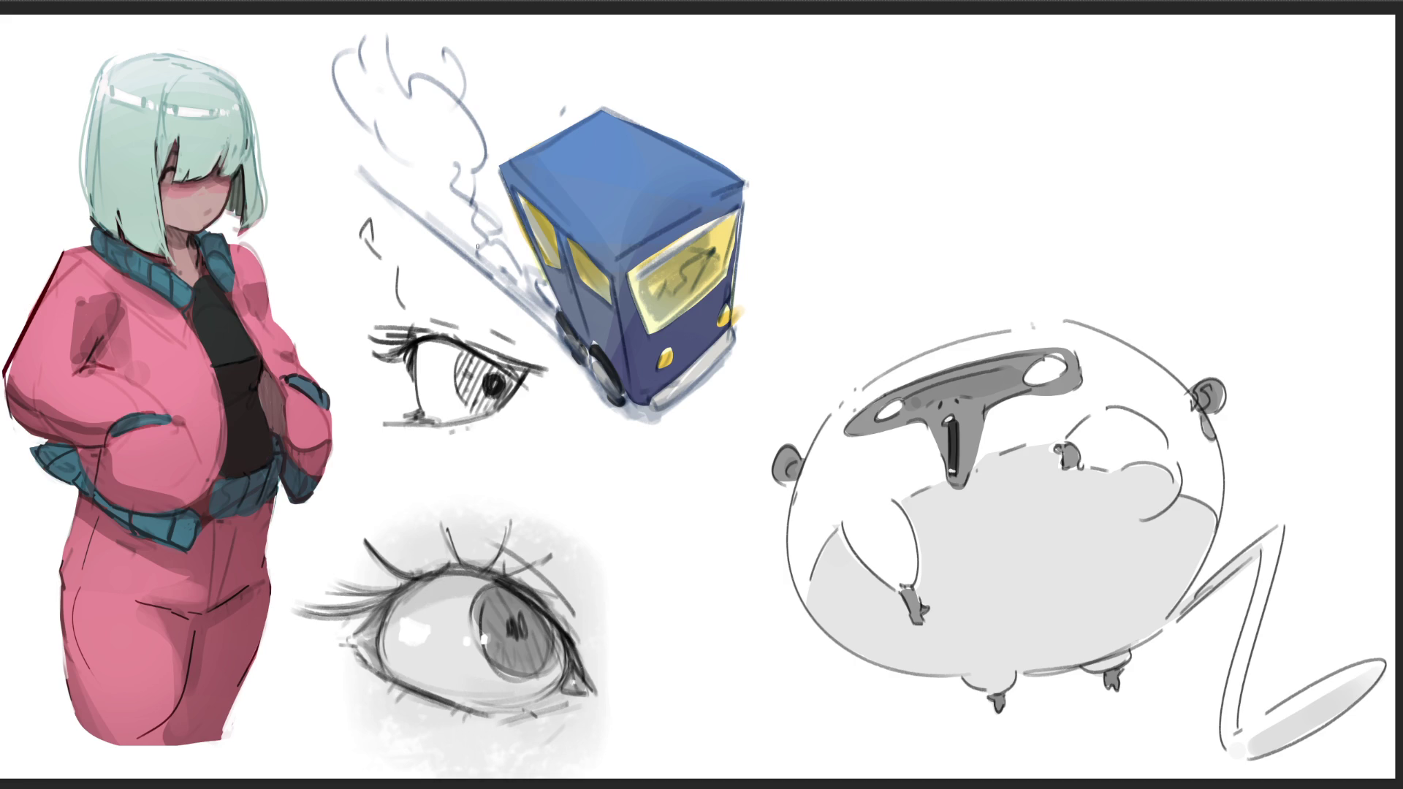
left_click_drag(413, 430, 417, 451)
left_click_drag(463, 455, 395, 448)
left_click_drag(392, 436, 391, 481)
mouse_move(344, 305)
left_mouse_down()
mouse_move(365, 389)
mouse_move(352, 433)
left_mouse_up()
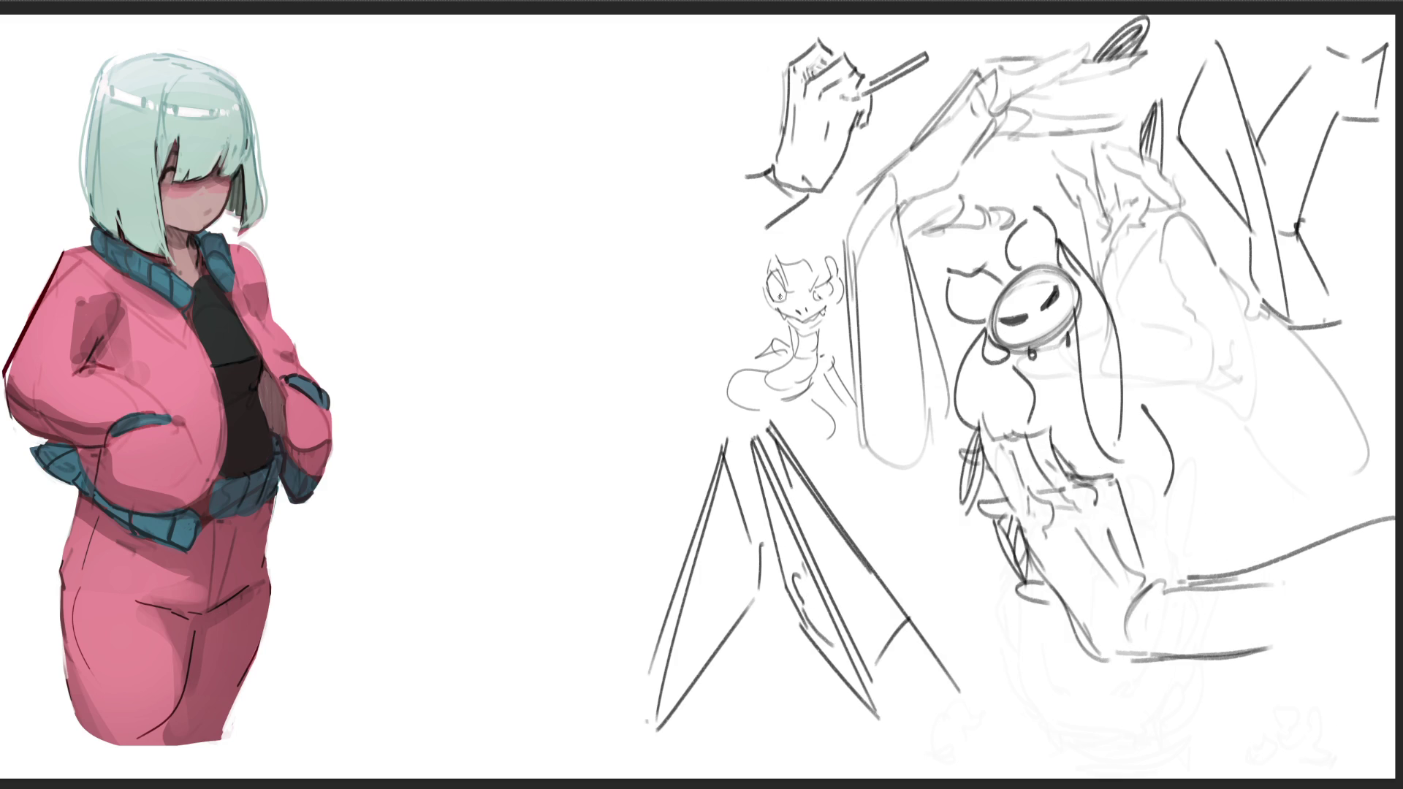
- Give the snake-girl a left brow, right eyelid strokes and a hairline, undoing stray mouth marks
left_click_drag(774, 278, 787, 272)
mouse_move(812, 291)
left_mouse_down()
mouse_move(833, 277)
mouse_move(789, 295)
left_mouse_up()
mouse_move(787, 262)
left_mouse_down()
mouse_move(824, 251)
mouse_move(834, 276)
mouse_move(819, 269)
left_mouse_up()
key("ctrl+z")
- Add a neck stroke, erase around the woman's eye, chin and right hair edge, and paint left strands
mouse_move(785, 320)
left_mouse_down()
mouse_move(805, 332)
mouse_move(829, 320)
mouse_move(845, 282)
mouse_move(786, 324)
mouse_move(772, 255)
mouse_move(838, 273)
left_mouse_up()
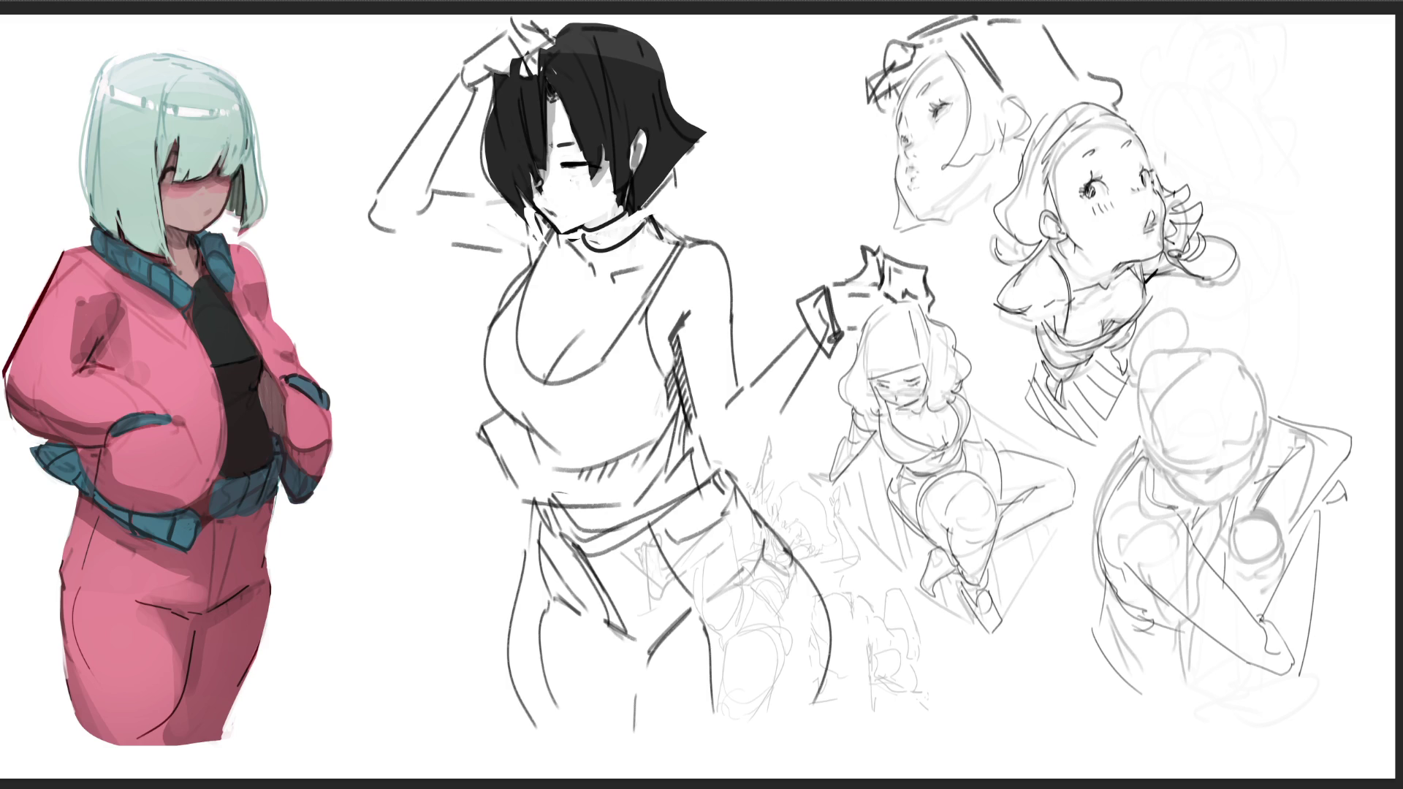
left_click_drag(581, 168, 560, 167)
mouse_move(584, 229)
left_mouse_down()
mouse_move(547, 222)
mouse_move(572, 233)
mouse_move(526, 197)
left_mouse_up()
mouse_move(665, 73)
left_mouse_down()
mouse_move(680, 146)
mouse_move(684, 117)
mouse_move(689, 139)
mouse_move(697, 117)
mouse_move(633, 146)
mouse_move(637, 132)
mouse_move(641, 176)
mouse_move(644, 120)
mouse_move(641, 171)
mouse_move(626, 137)
left_mouse_up()
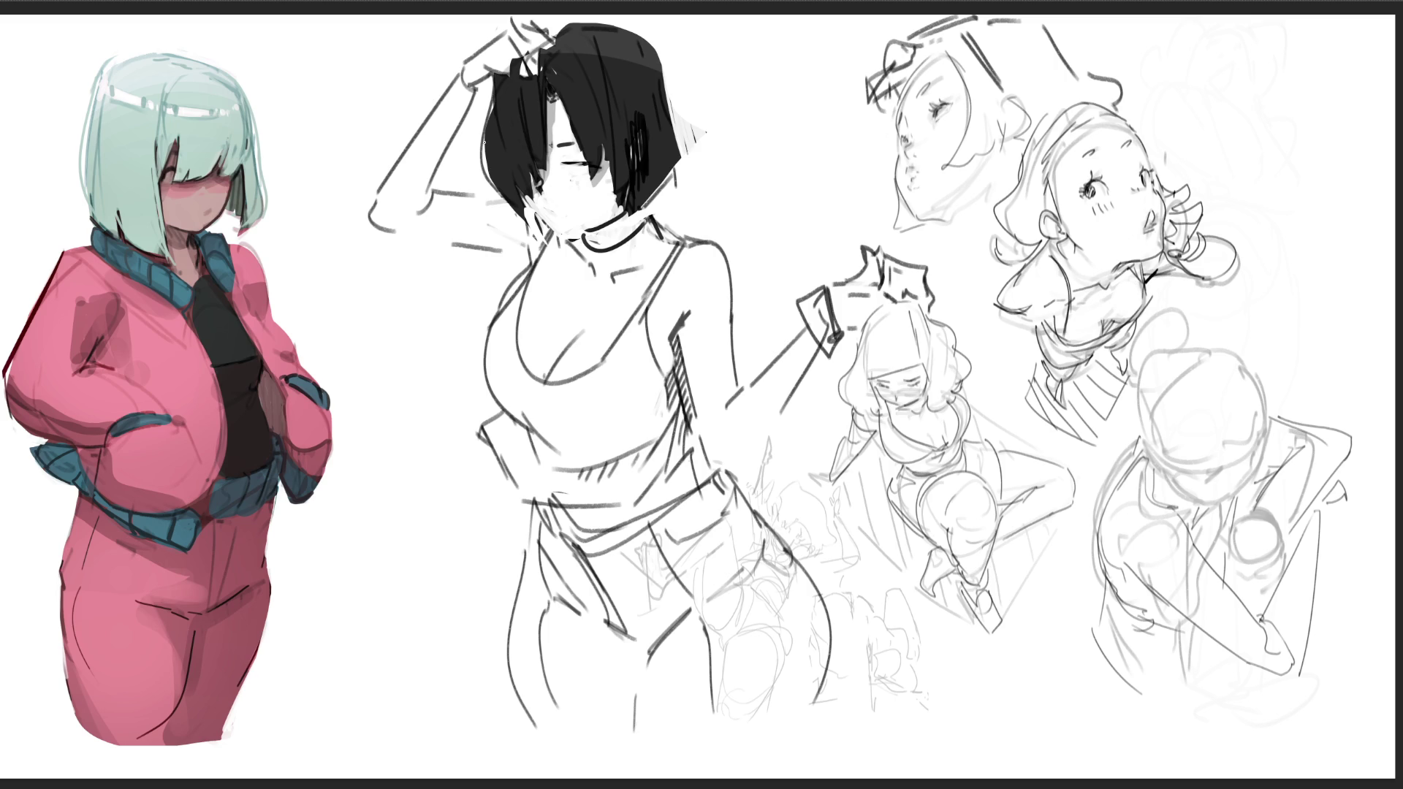
left_click_drag(503, 187, 499, 259)
- Paint long dark strands down the left side and across the top of the black hair
left_click_drag(525, 211, 514, 289)
mouse_move(530, 204)
left_mouse_down()
mouse_move(502, 281)
mouse_move(523, 245)
left_mouse_up()
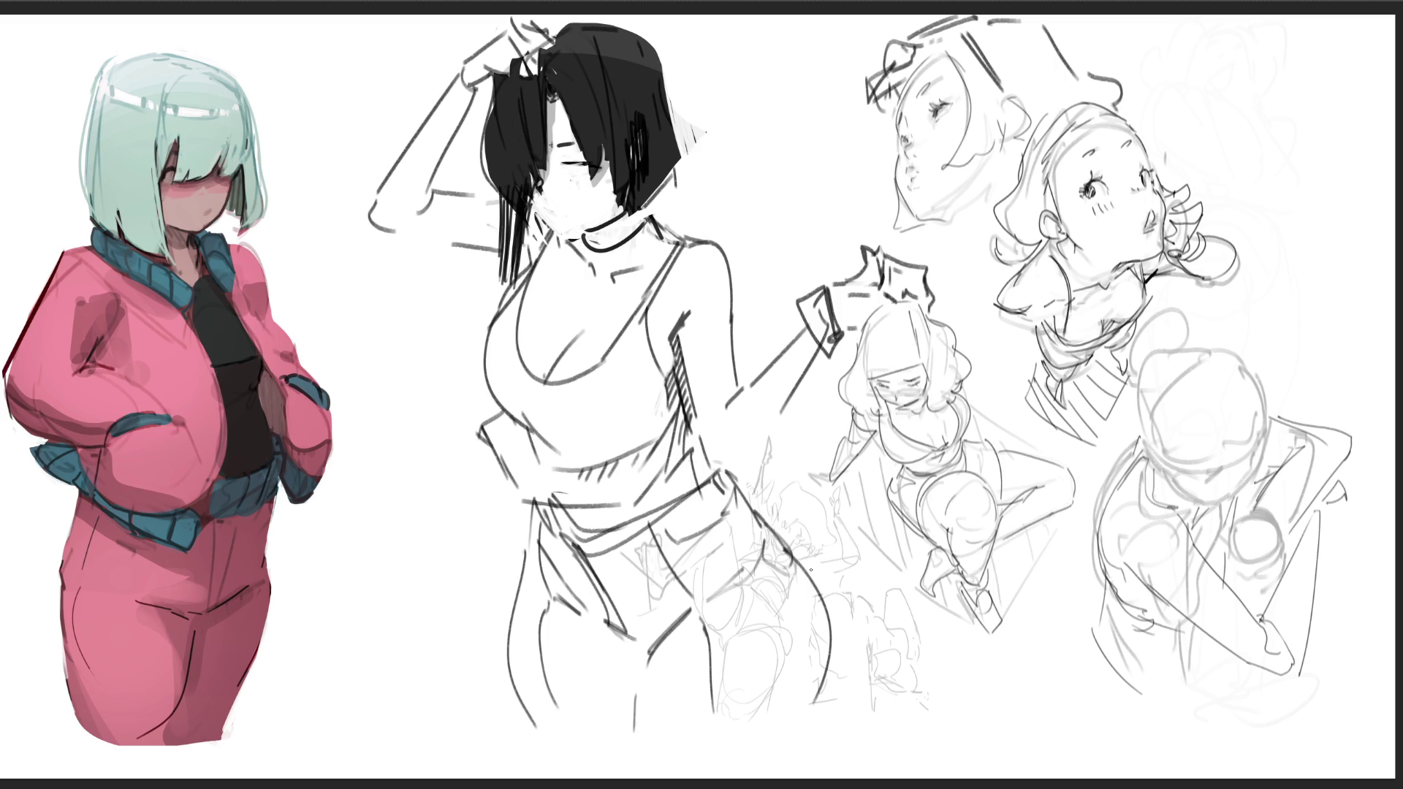
mouse_move(559, 19)
left_mouse_down()
mouse_move(595, 93)
mouse_move(605, 88)
mouse_move(549, 130)
left_mouse_up()
mouse_move(566, 46)
left_mouse_down()
mouse_move(583, 77)
mouse_move(620, 82)
left_mouse_up()
mouse_move(626, 35)
left_mouse_down()
mouse_move(709, 232)
mouse_move(687, 199)
mouse_move(646, 213)
mouse_move(633, 257)
left_mouse_up()
- Hatch long hair strands falling from the black hair down across the woman's chest
mouse_move(629, 155)
left_mouse_down()
mouse_move(643, 305)
mouse_move(682, 362)
left_mouse_up()
mouse_move(637, 210)
left_mouse_down()
mouse_move(684, 378)
mouse_move(665, 321)
left_mouse_up()
left_click_drag(650, 156, 676, 353)
mouse_move(668, 148)
left_mouse_down()
mouse_move(680, 348)
mouse_move(676, 331)
left_mouse_up()
left_click_drag(651, 161, 665, 314)
left_click_drag(641, 177, 652, 296)
mouse_move(658, 186)
left_mouse_down()
mouse_move(660, 292)
mouse_move(669, 275)
left_mouse_up()
left_click_drag(672, 164, 683, 231)
left_click_drag(687, 152, 695, 229)
left_click_drag(669, 174, 694, 233)
mouse_move(656, 175)
left_mouse_down()
mouse_move(661, 234)
mouse_move(670, 203)
left_mouse_up()
left_click_drag(675, 136, 693, 235)
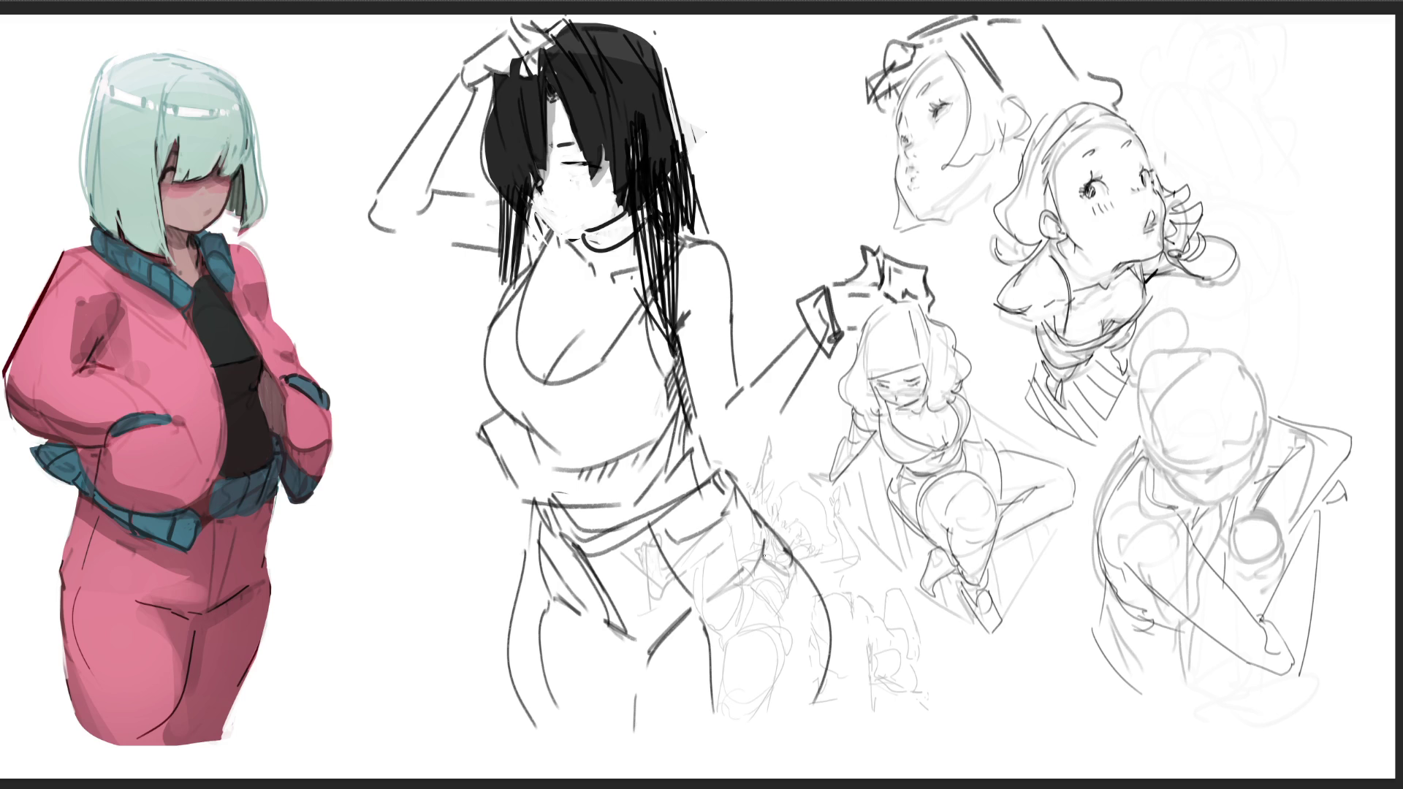
- Darken the hair, undo the white highlight, and shape a solid black lock flicking right
mouse_move(636, 80)
left_mouse_down()
mouse_move(658, 197)
mouse_move(687, 215)
left_mouse_up()
mouse_move(621, 40)
left_mouse_down()
mouse_move(694, 233)
mouse_move(661, 121)
mouse_move(684, 190)
mouse_move(674, 106)
mouse_move(702, 215)
mouse_move(727, 227)
left_mouse_up()
key("ctrl+z")
key("ctrl+z")
mouse_move(710, 124)
left_mouse_down()
mouse_move(706, 178)
mouse_move(750, 208)
mouse_move(782, 66)
left_mouse_up()
left_click_drag(746, 146, 800, 150)
mouse_move(779, 66)
left_mouse_down()
mouse_move(731, 139)
mouse_move(797, 153)
mouse_move(764, 197)
left_mouse_up()
mouse_move(713, 136)
left_mouse_down()
mouse_move(768, 190)
mouse_move(790, 91)
left_mouse_up()
left_click_drag(775, 146, 760, 208)
- Touch up the jaw, choker and hair band, erase the left eye line, and redraw the chin
mouse_move(559, 208)
left_mouse_down()
mouse_move(603, 223)
mouse_move(621, 212)
left_mouse_up()
left_click_drag(653, 65, 683, 121)
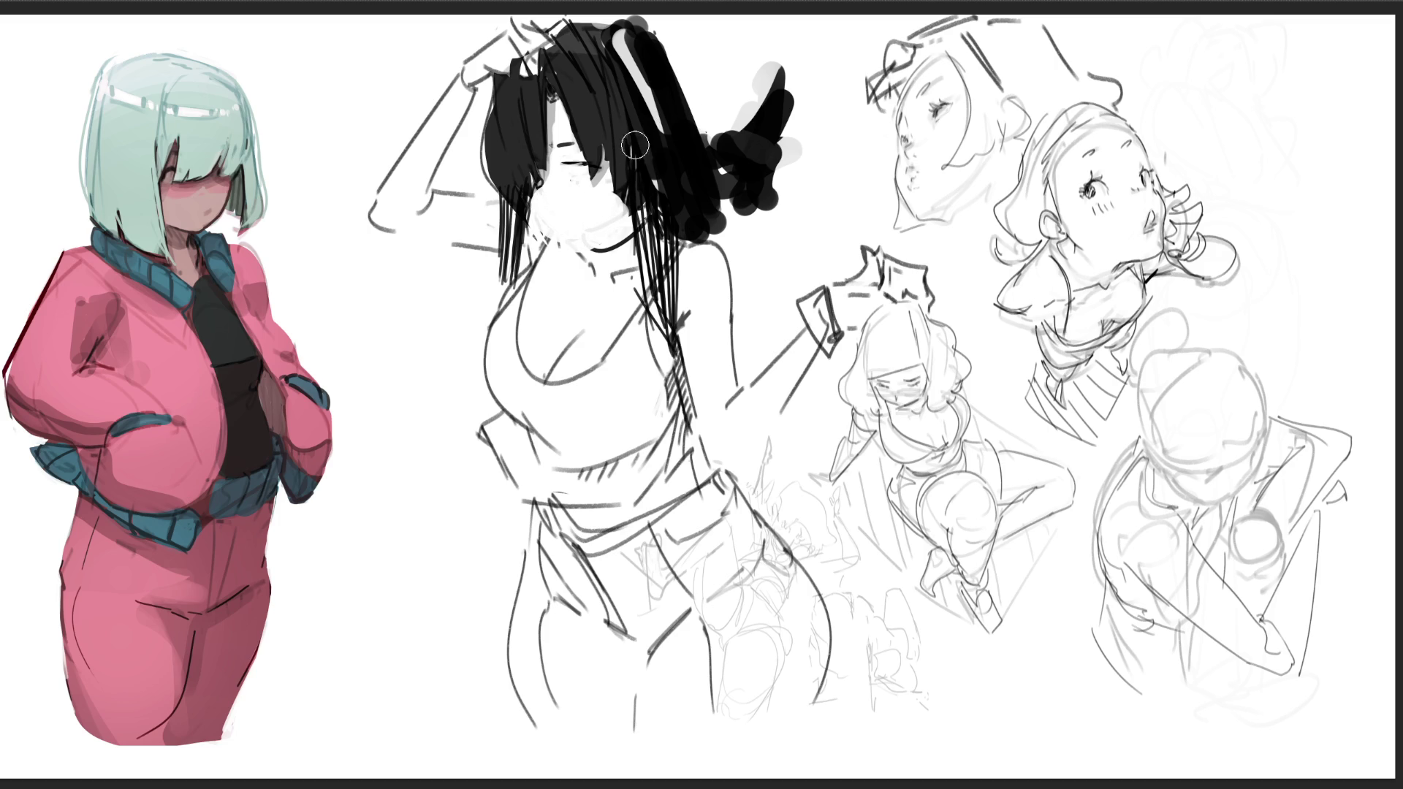
mouse_move(566, 162)
left_mouse_down()
mouse_move(589, 169)
mouse_move(570, 142)
left_mouse_up()
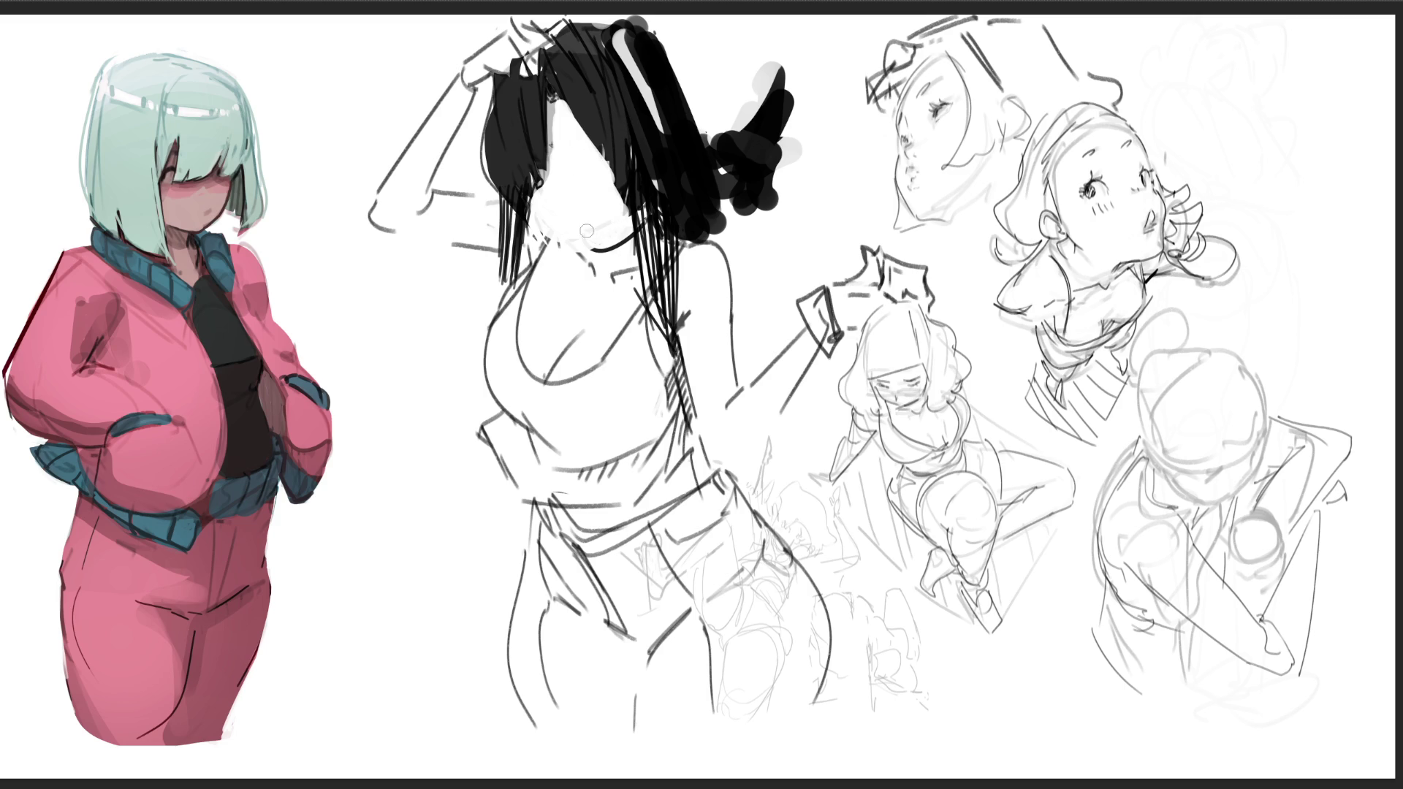
left_click_drag(592, 248, 627, 218)
left_click_drag(540, 191, 583, 238)
key("ctrl+z")
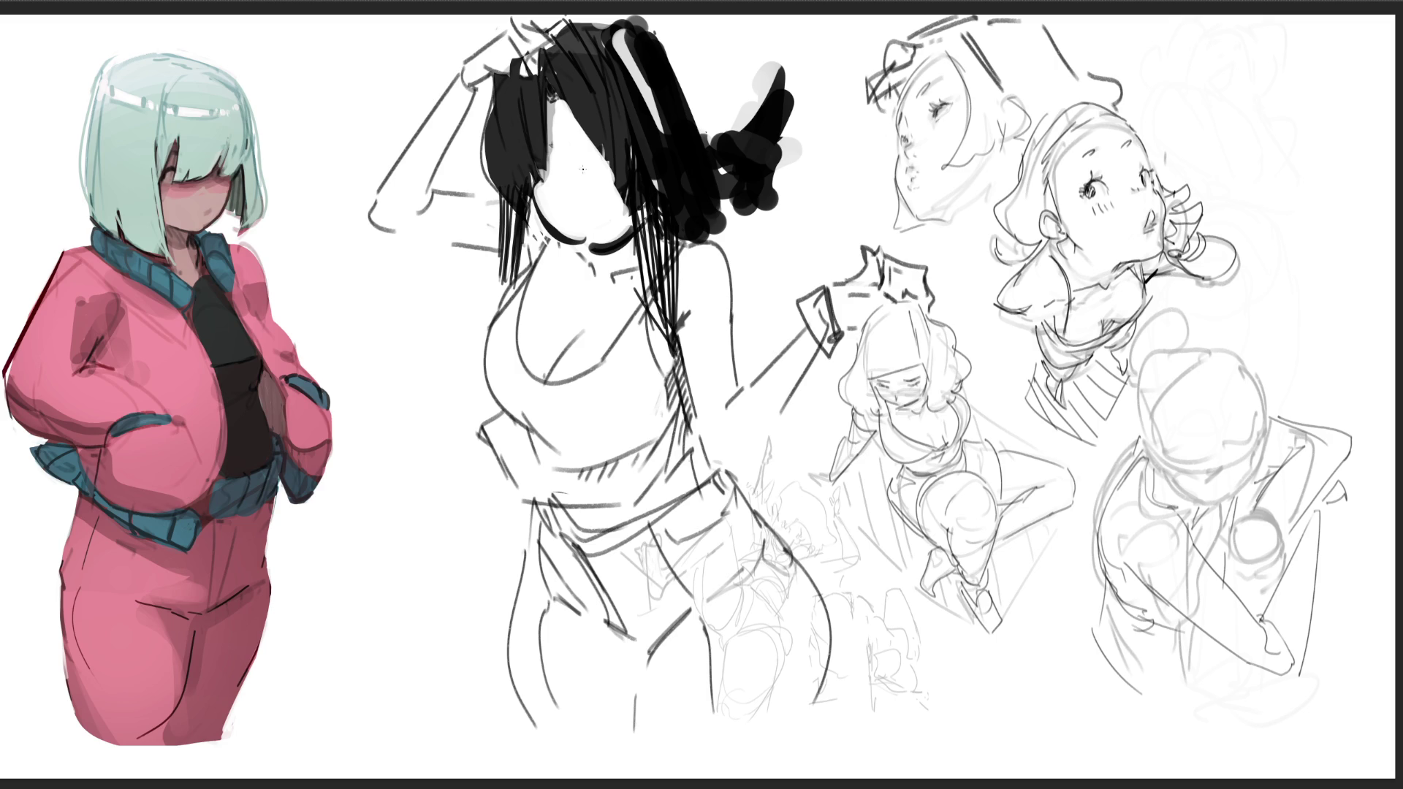
- Add an eye mark and a smile, then begin pink skin on the upper-right girl's face
left_click_drag(589, 164, 603, 174)
mouse_move(541, 195)
left_mouse_down()
mouse_move(591, 221)
mouse_move(604, 190)
mouse_move(545, 200)
left_mouse_up()
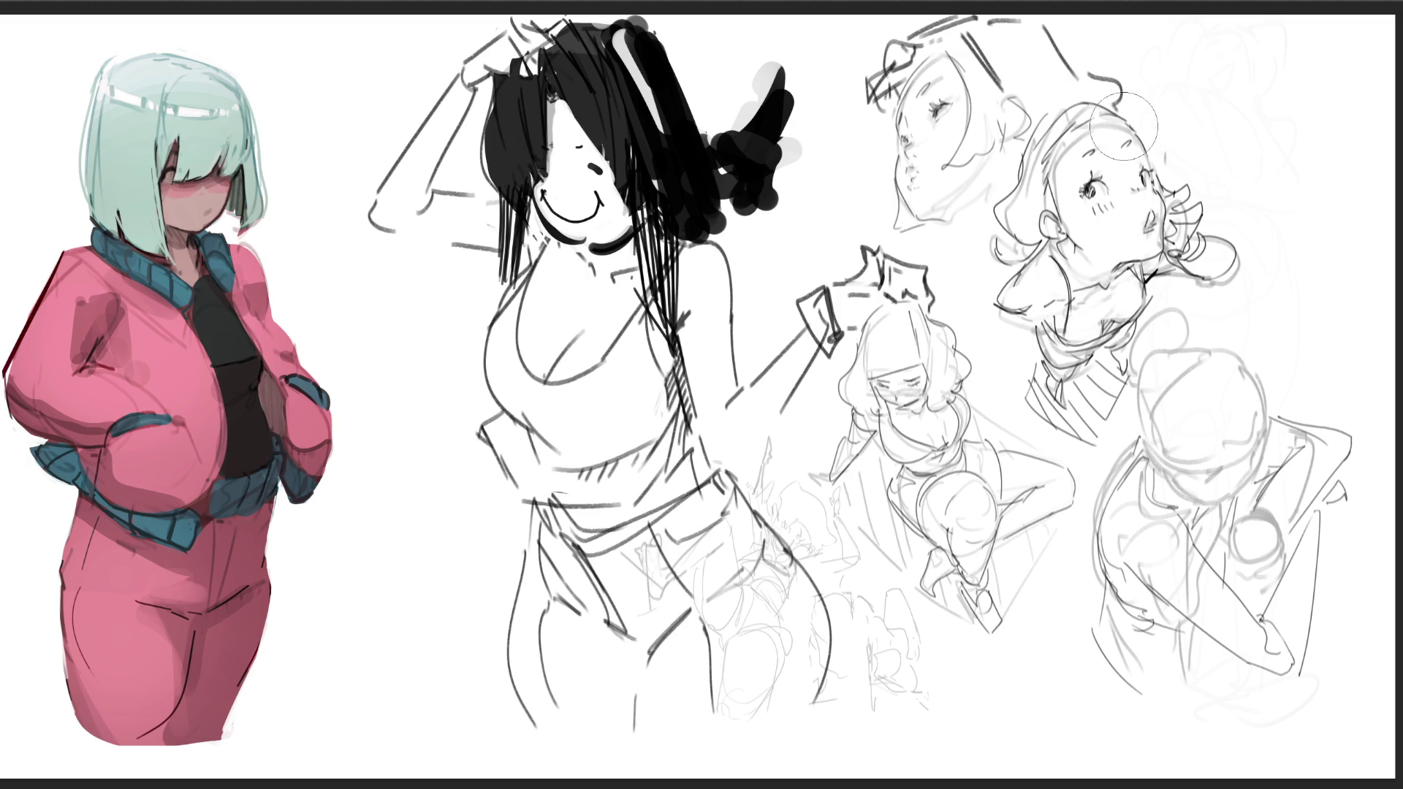
left_click(1097, 179)
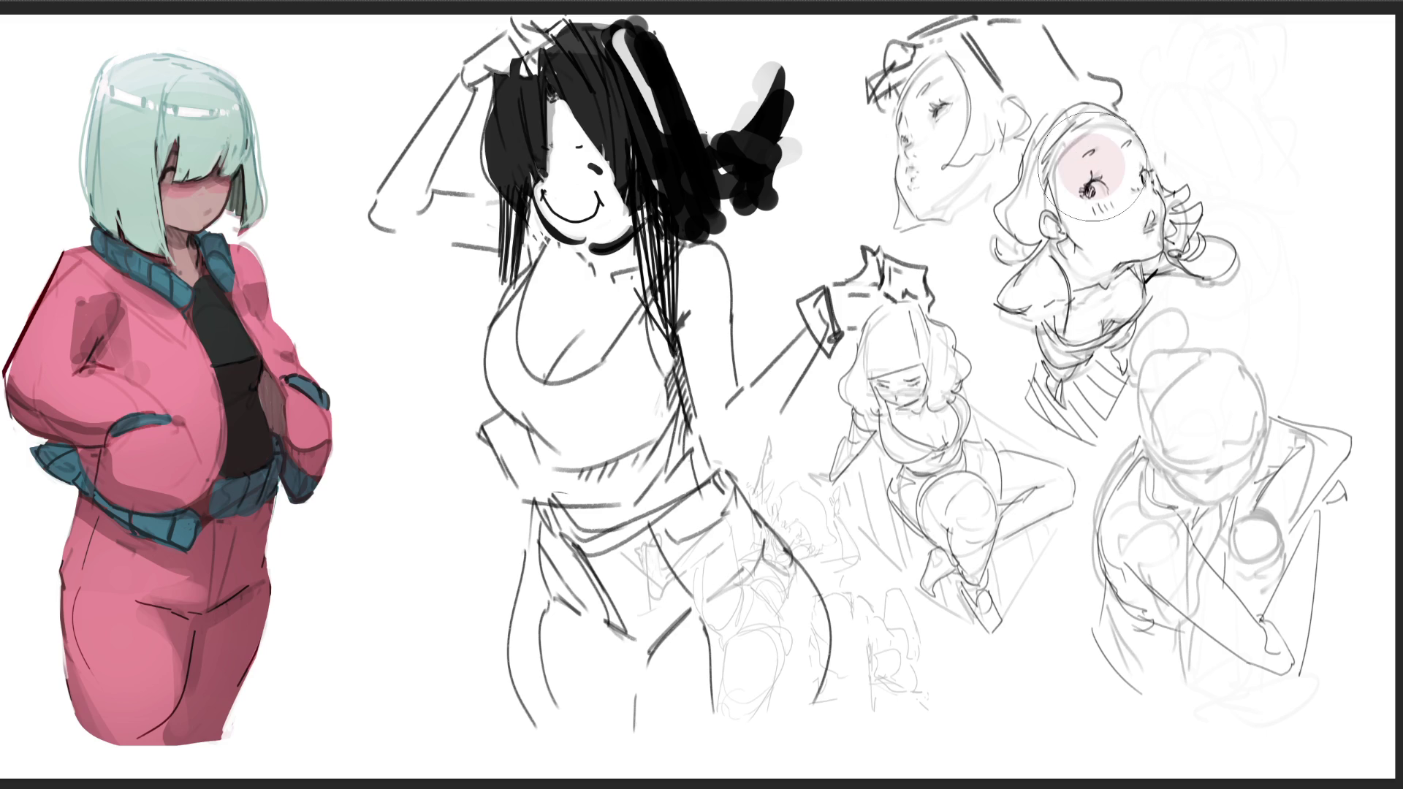
- Paint pink skin over the girl's face, neck, chest and raised hand, dropping the red lips
mouse_move(1096, 179)
left_mouse_down()
mouse_move(1082, 270)
mouse_move(1019, 299)
mouse_move(1057, 300)
mouse_move(1075, 321)
mouse_move(1159, 266)
mouse_move(1186, 202)
mouse_move(1150, 184)
mouse_move(1179, 199)
mouse_move(1177, 228)
mouse_move(1217, 267)
mouse_move(1202, 266)
left_mouse_up()
key("[")
key("[")
key("[")
mouse_move(1057, 333)
left_mouse_down()
mouse_move(1060, 351)
mouse_move(1093, 329)
mouse_move(1122, 338)
mouse_move(1120, 351)
mouse_move(1117, 339)
left_mouse_up()
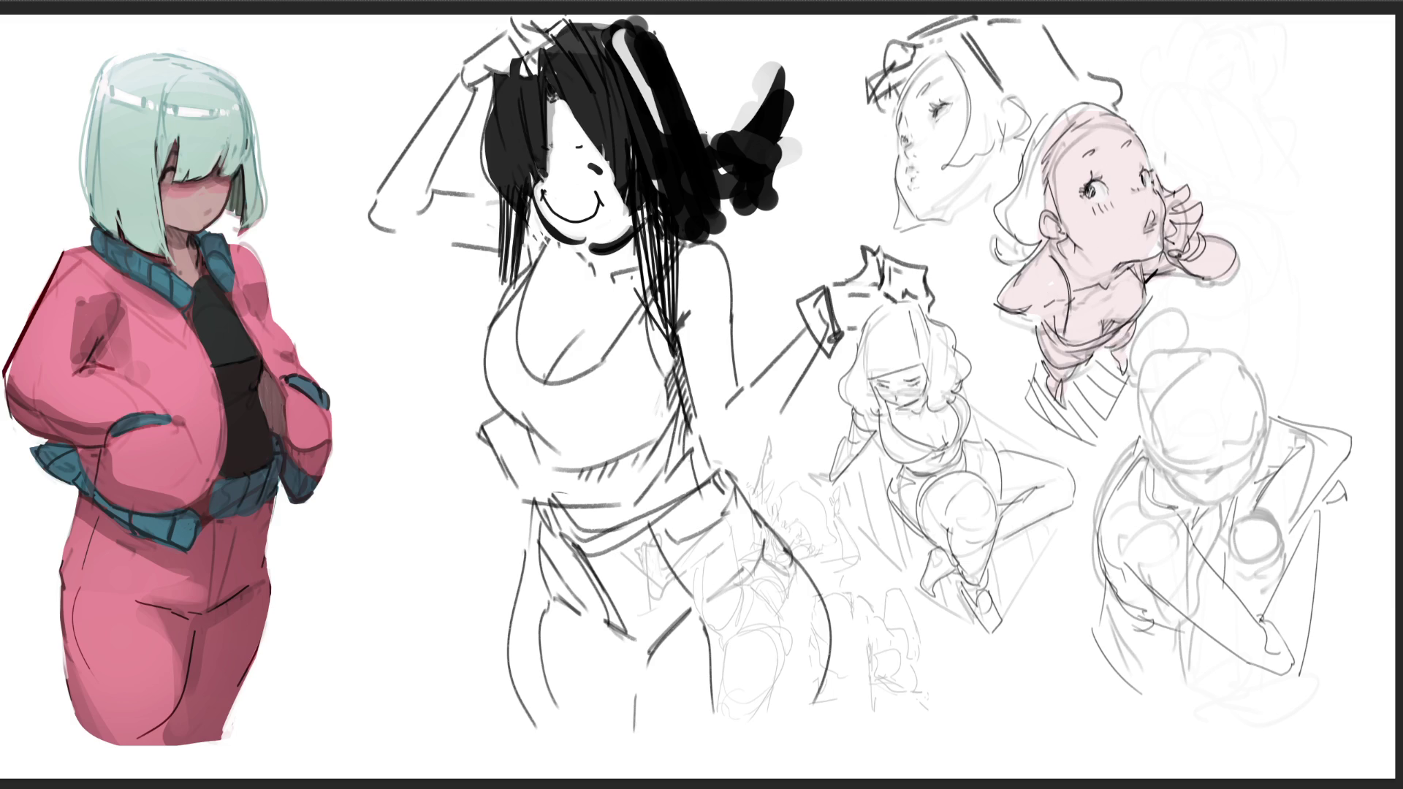
left_click_drag(1142, 201, 1159, 233)
left_click_drag(1165, 154, 1162, 165)
key("ctrl+z")
key("ctrl+z")
key("ctrl+z")
mouse_move(1174, 199)
left_mouse_down()
mouse_move(1155, 185)
mouse_move(1192, 215)
mouse_move(1179, 243)
mouse_move(1222, 276)
left_mouse_up()
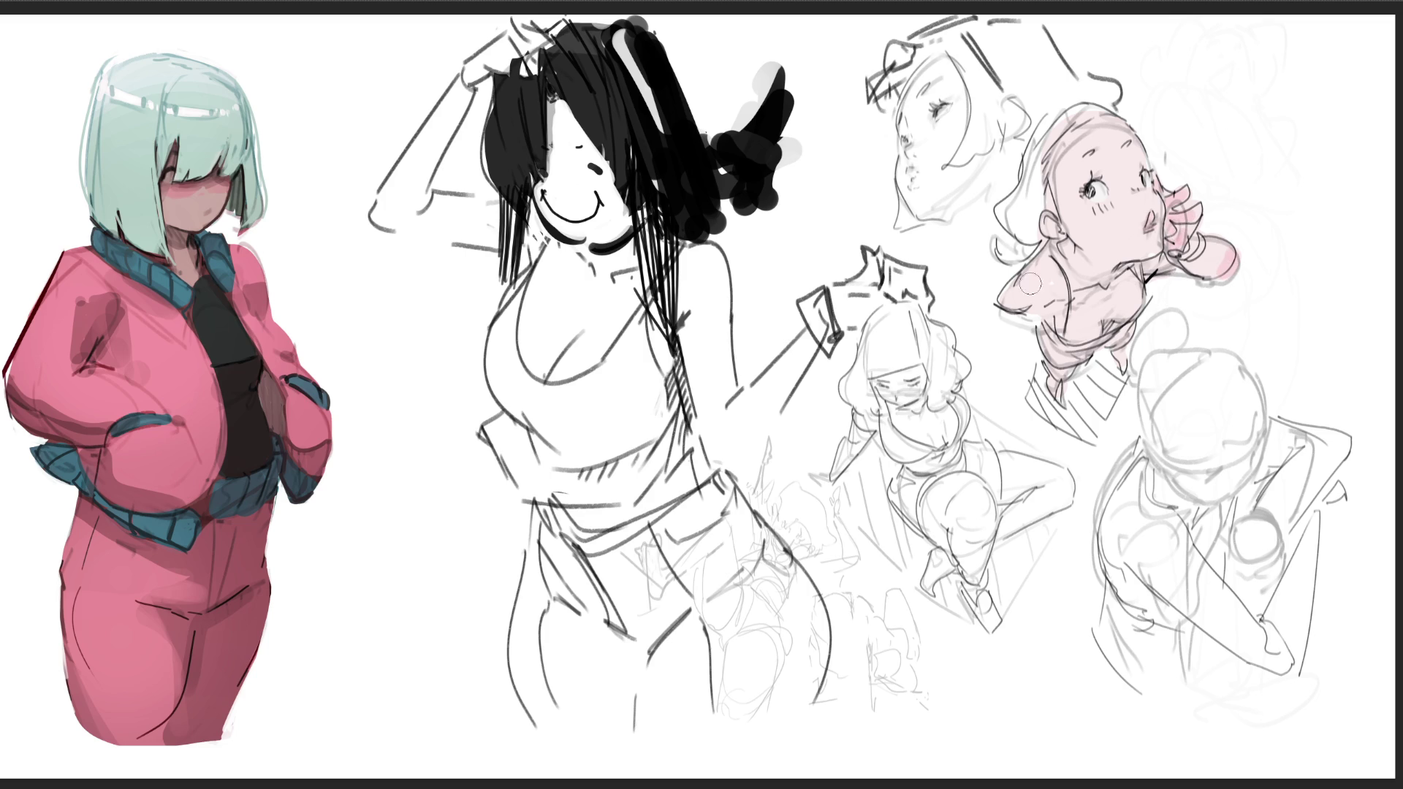
- Shade her left shoulder darker and dab soft blush on both cheeks with a larger brush
left_click_drag(1038, 281, 1062, 237)
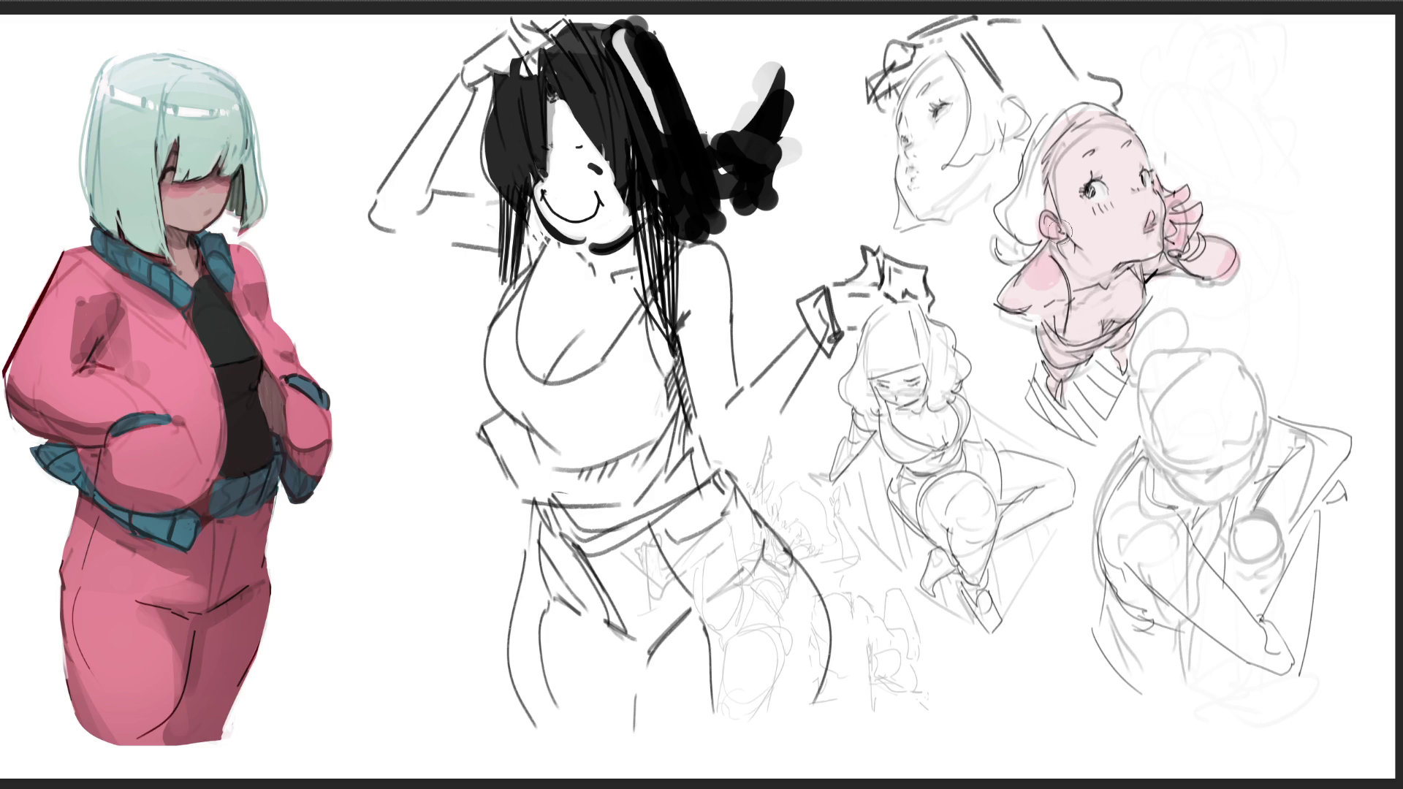
left_click_drag(1163, 253, 1150, 271)
key("bracketright")
key("bracketright")
key("bracketright")
left_click(1138, 196)
left_click(1104, 205)
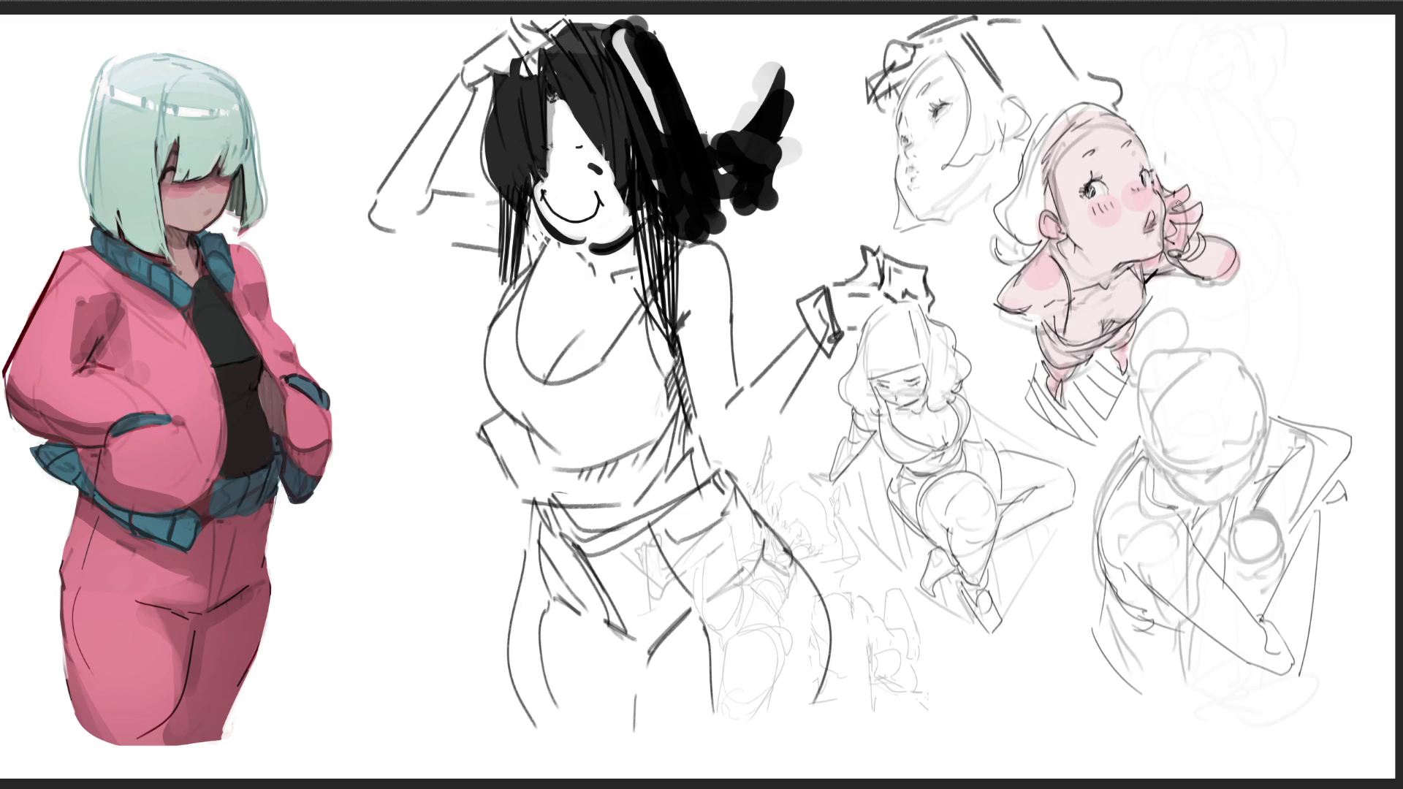
mouse_move(1168, 221)
left_mouse_down()
mouse_move(1184, 232)
mouse_move(1171, 256)
mouse_move(1213, 280)
mouse_move(1115, 274)
mouse_move(1068, 247)
mouse_move(1103, 281)
mouse_move(1089, 282)
mouse_move(1121, 284)
left_mouse_up()
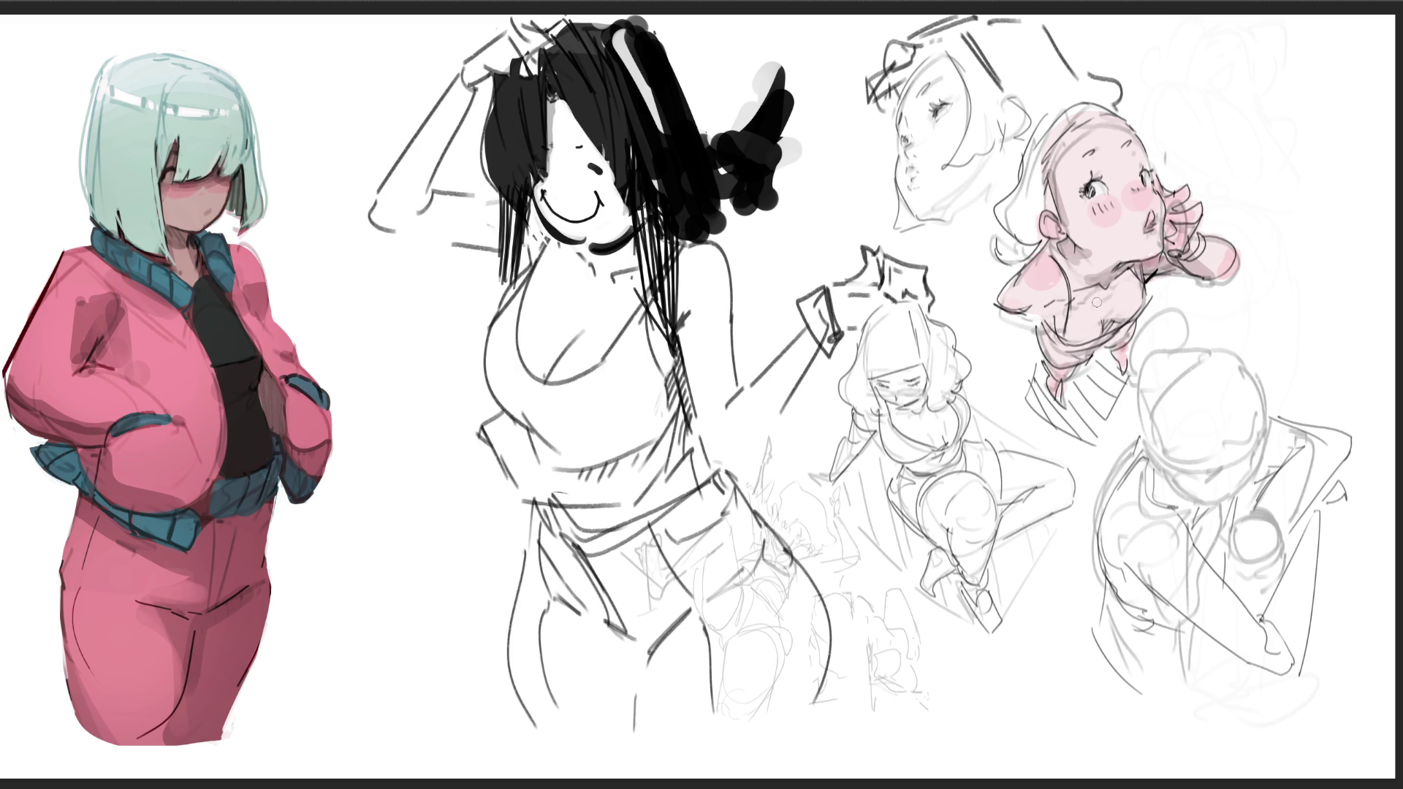
- Add darker shading strokes across the girl's chest and faint shading lower down
mouse_move(1099, 303)
left_mouse_down()
mouse_move(1119, 292)
mouse_move(1102, 322)
left_mouse_up()
key("ctrl+z")
mouse_move(1106, 294)
left_mouse_down()
mouse_move(1125, 287)
mouse_move(1109, 331)
left_mouse_up()
mouse_move(1147, 270)
left_mouse_down()
mouse_move(1110, 321)
mouse_move(1060, 301)
left_mouse_up()
mouse_move(1058, 347)
left_mouse_down()
mouse_move(1113, 343)
mouse_move(1063, 399)
left_mouse_up()
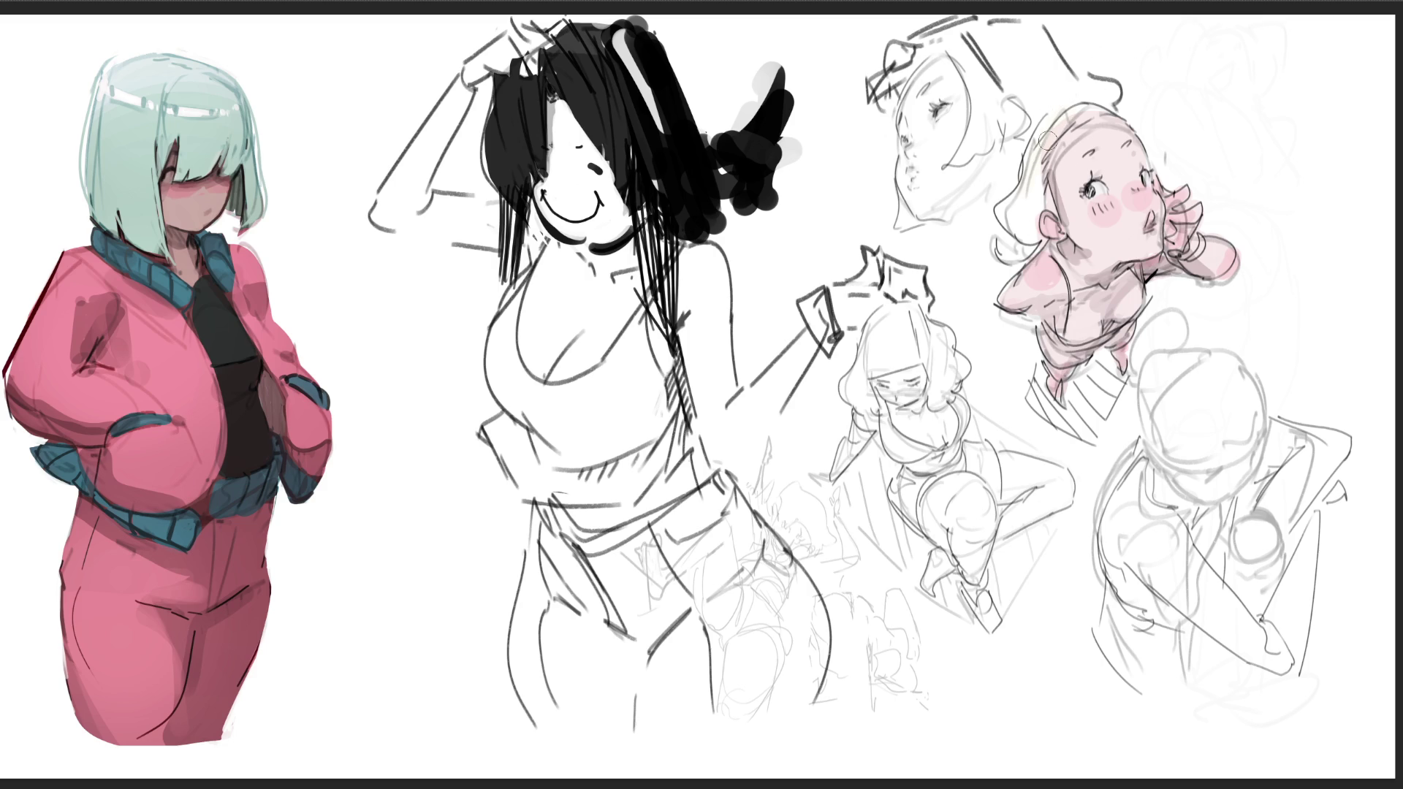
- Paint yellow hair across the girl's head and left side, plus dark pink neck and chest strokes
left_click_drag(1058, 111, 1021, 211)
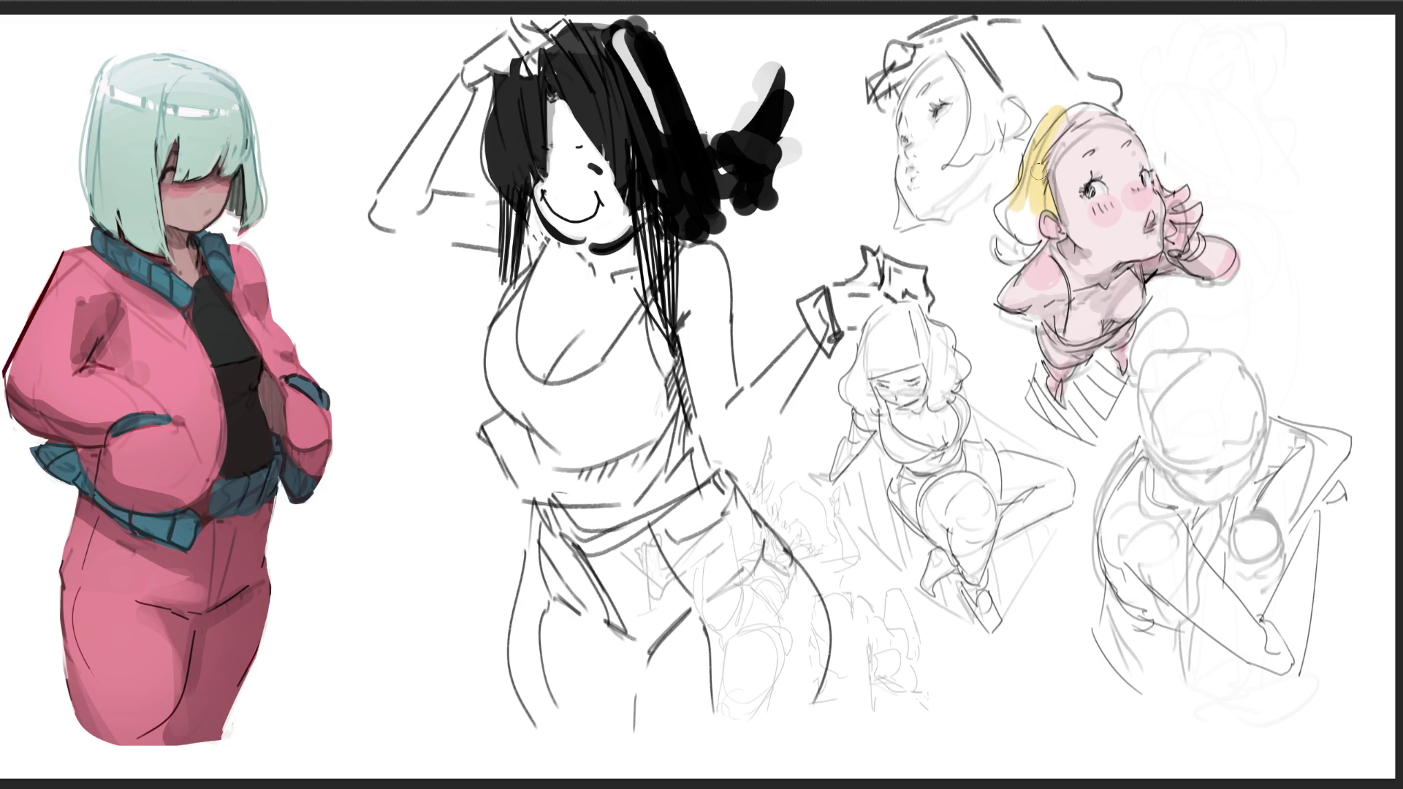
mouse_move(1009, 179)
left_mouse_down()
mouse_move(1030, 183)
mouse_move(1085, 114)
mouse_move(1110, 103)
mouse_move(1130, 118)
left_mouse_up()
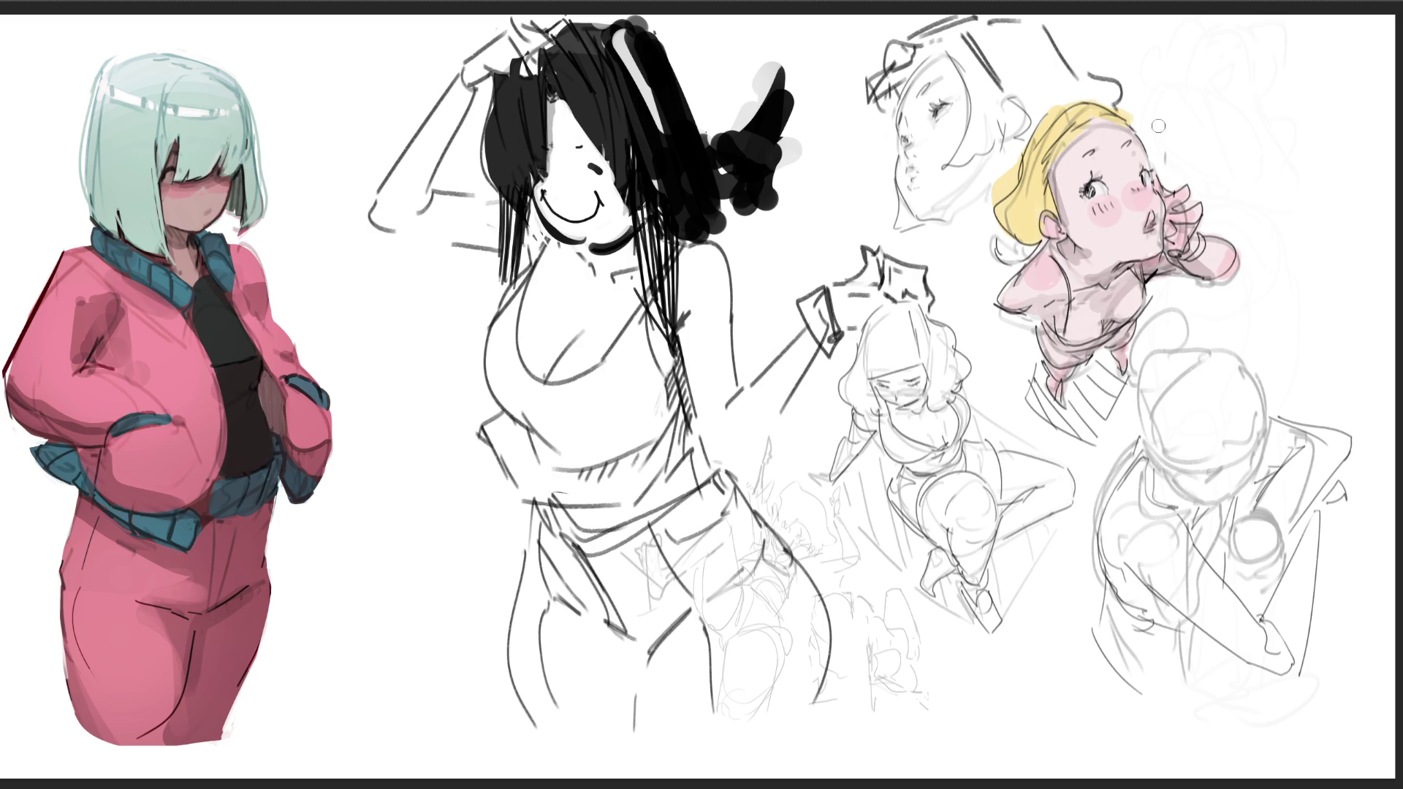
left_click_drag(1035, 219, 1018, 257)
left_click_drag(1051, 257, 1066, 332)
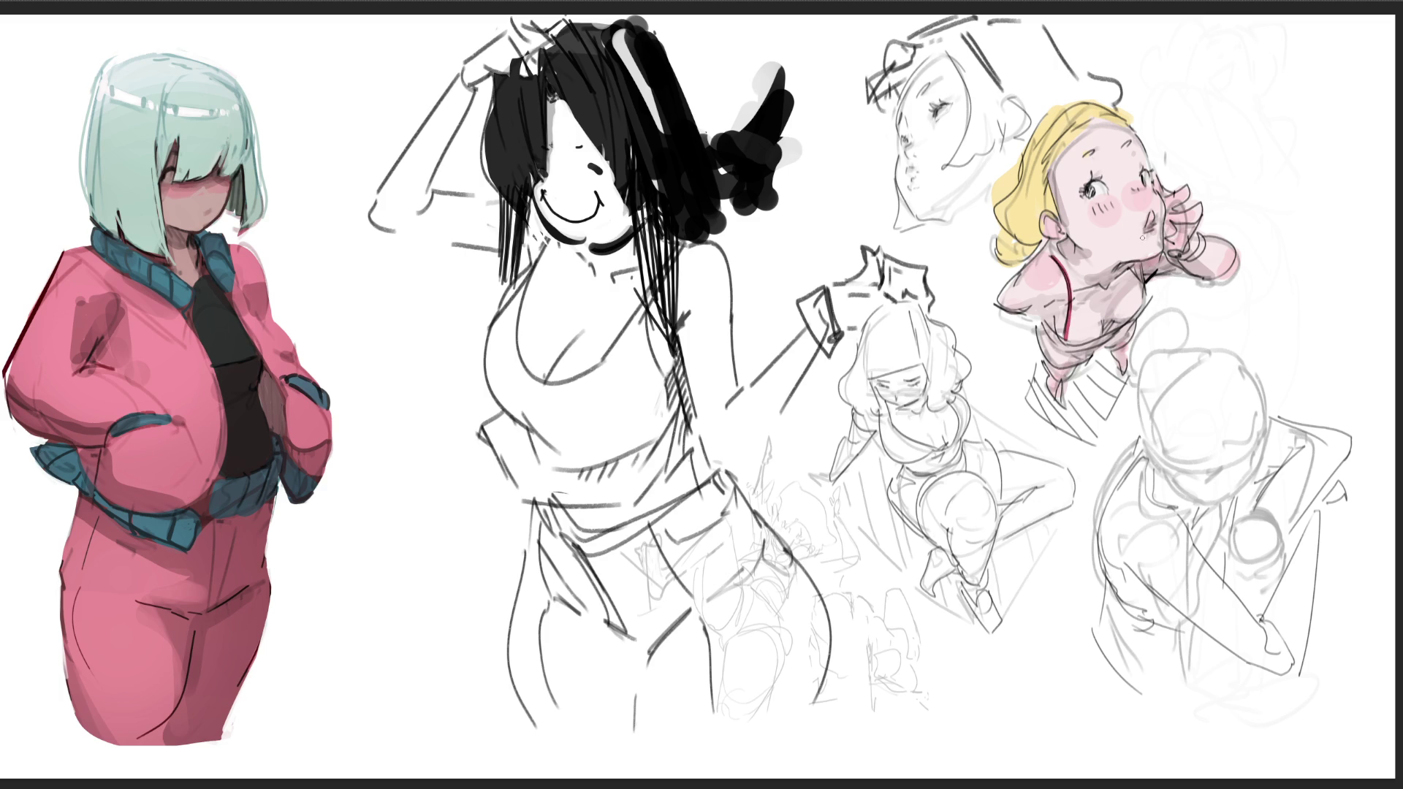
left_click_drag(1131, 264, 1142, 279)
mouse_move(1041, 320)
left_mouse_down()
mouse_move(1083, 342)
mouse_move(1116, 335)
mouse_move(1145, 302)
mouse_move(1058, 341)
mouse_move(1110, 334)
mouse_move(1083, 349)
left_mouse_up()
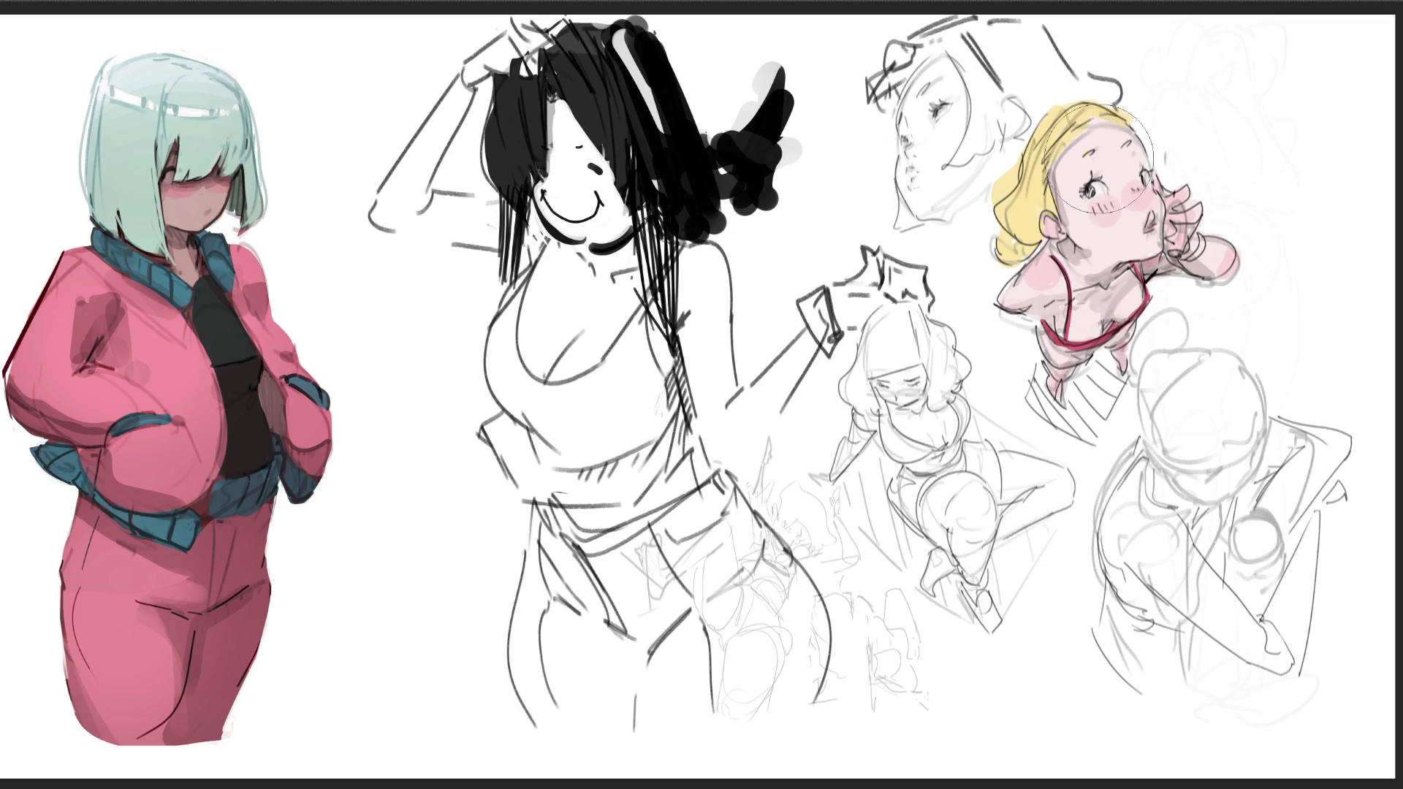
- Brush grey shading over the blonde girl's forehead and hair, undoing stray strokes and shrinking the brush
mouse_move(1092, 165)
left_mouse_down()
mouse_move(1060, 234)
mouse_move(1107, 197)
mouse_move(1075, 296)
mouse_move(1089, 321)
left_mouse_up()
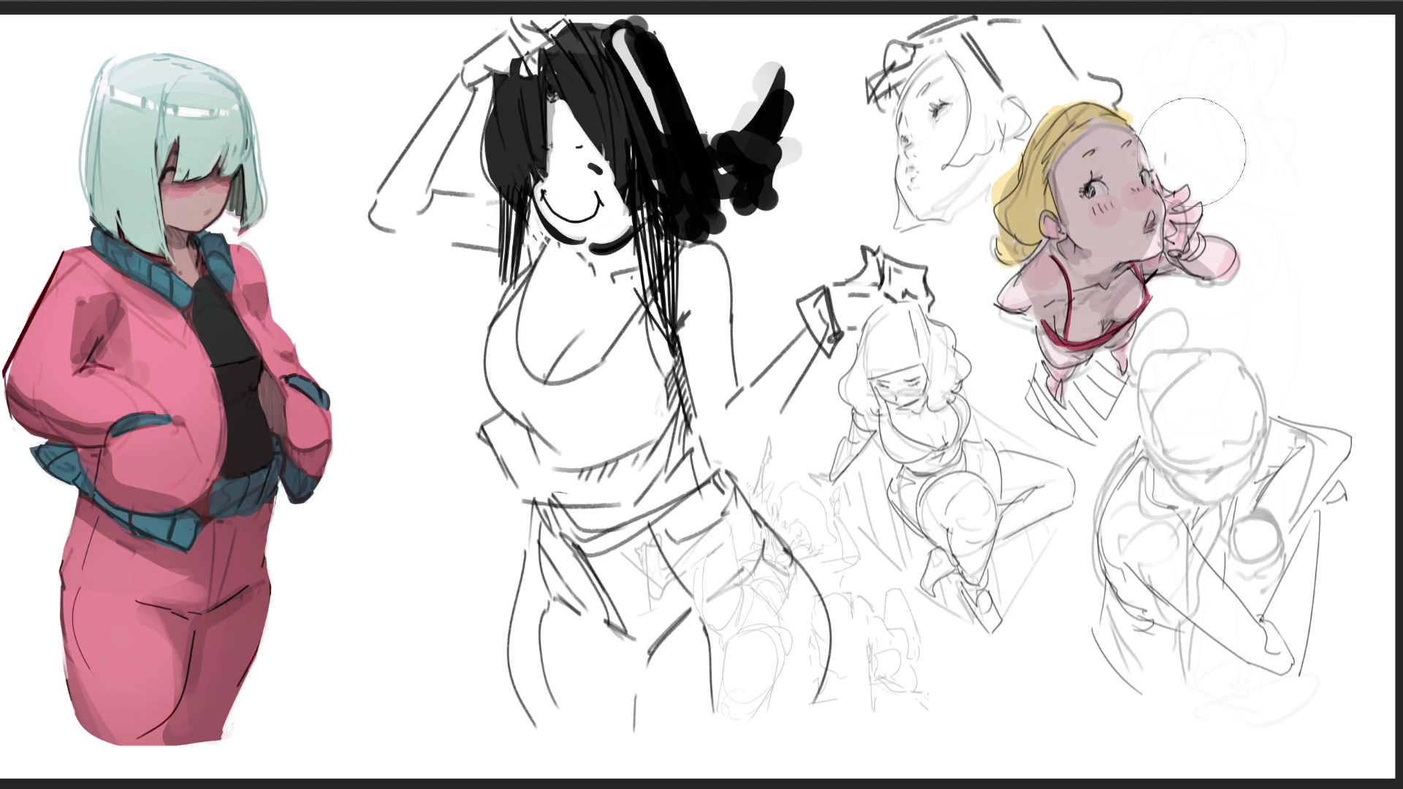
key("ctrl+z")
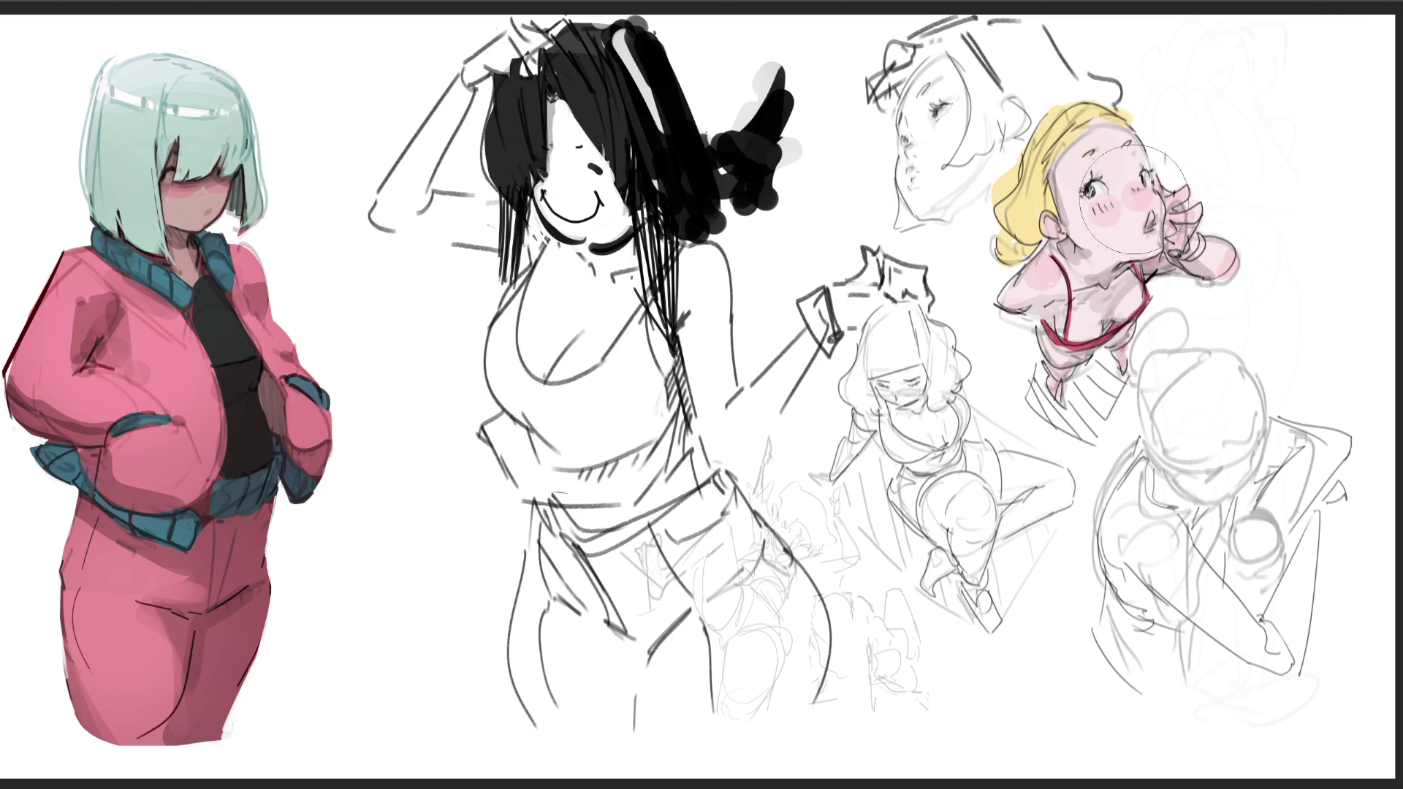
mouse_move(1094, 138)
left_mouse_down()
mouse_move(1107, 146)
mouse_move(1056, 168)
mouse_move(1032, 212)
mouse_move(1052, 245)
mouse_move(1023, 307)
mouse_move(1060, 347)
mouse_move(1074, 340)
mouse_move(1097, 380)
mouse_move(1081, 431)
mouse_move(1126, 336)
mouse_move(1070, 298)
mouse_move(1118, 212)
mouse_move(1177, 212)
mouse_move(1183, 233)
mouse_move(1217, 249)
left_mouse_up()
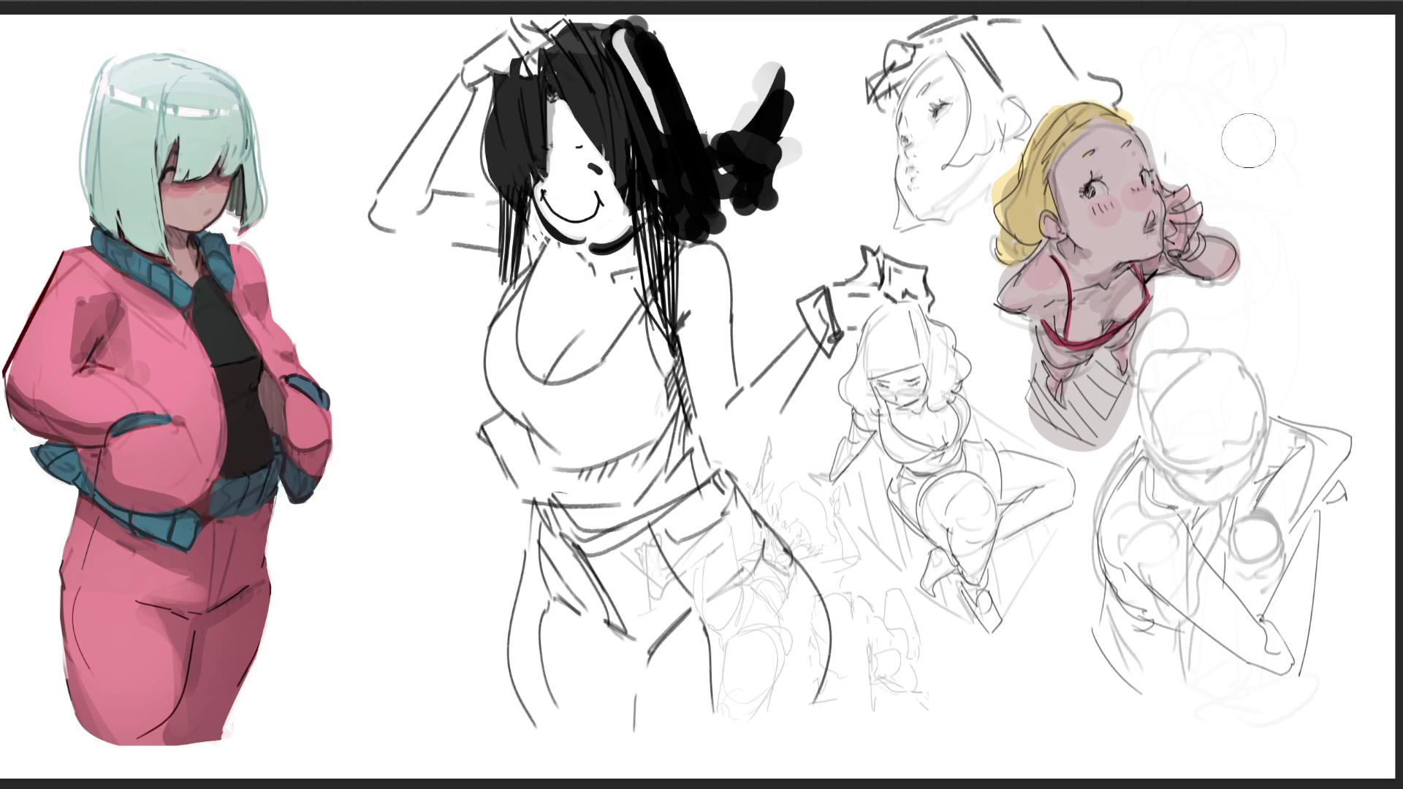
key("bracketleft")
key("bracketleft")
key("bracketleft")
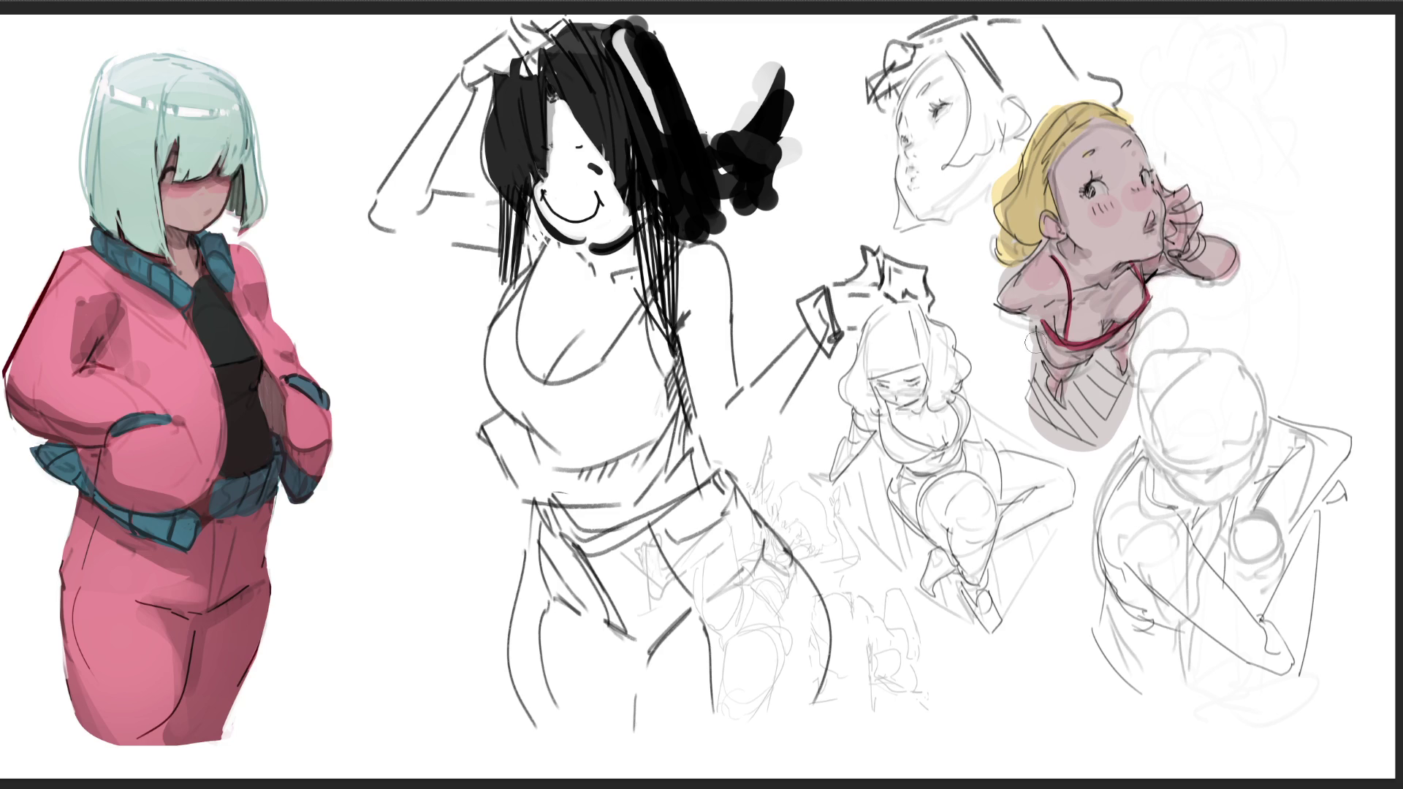
key("ctrl+z")
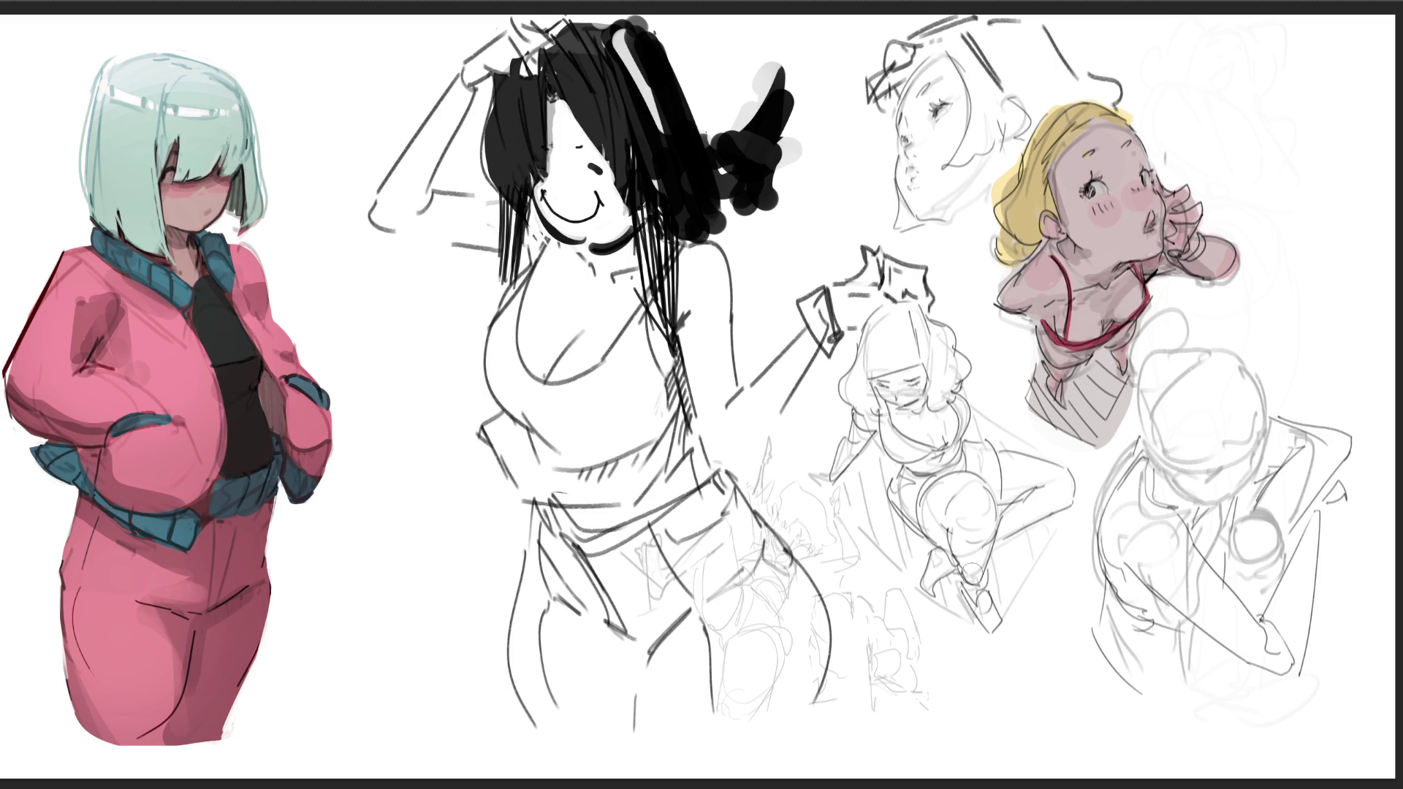
left_click(1093, 175)
key("ctrl+z")
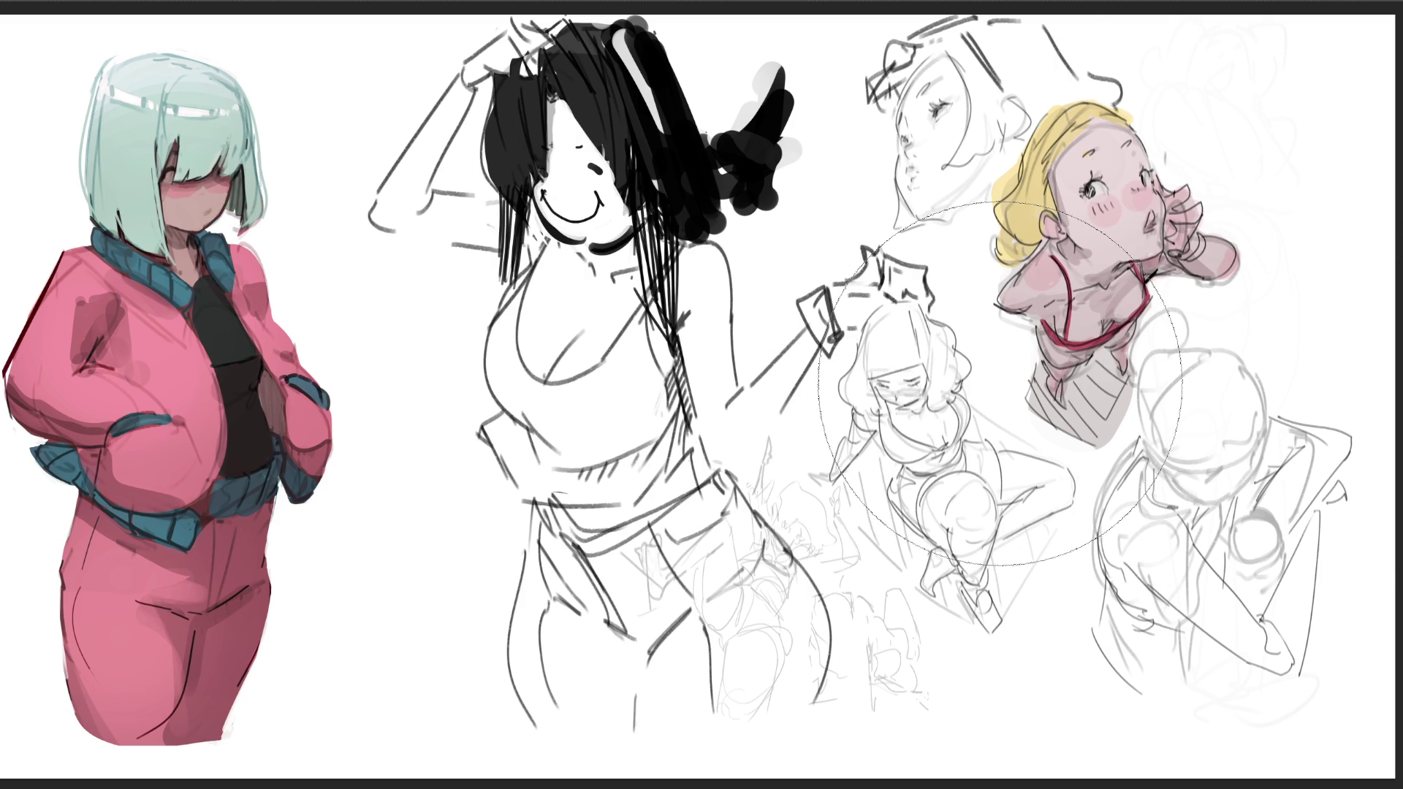
key("bracketleft")
key("bracketleft")
key("bracketleft")
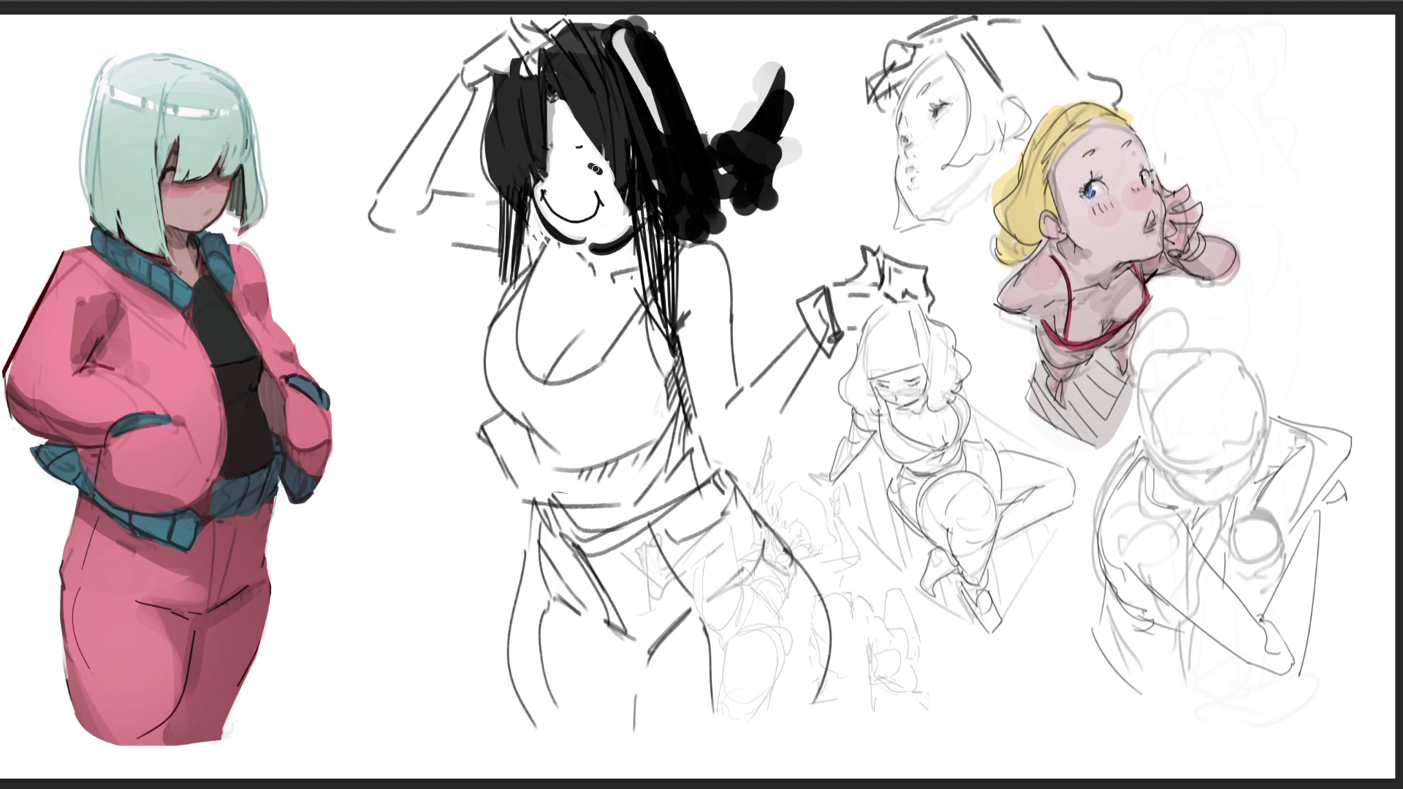
- Erase the black-haired girl's smiley, add a thin blue mark, and outline the blonde girl's left hair edge
key("bracketright")
key("bracketright")
key("bracketright")
mouse_move(578, 157)
left_mouse_down()
mouse_move(578, 190)
mouse_move(561, 170)
mouse_move(563, 124)
mouse_move(585, 219)
left_mouse_up()
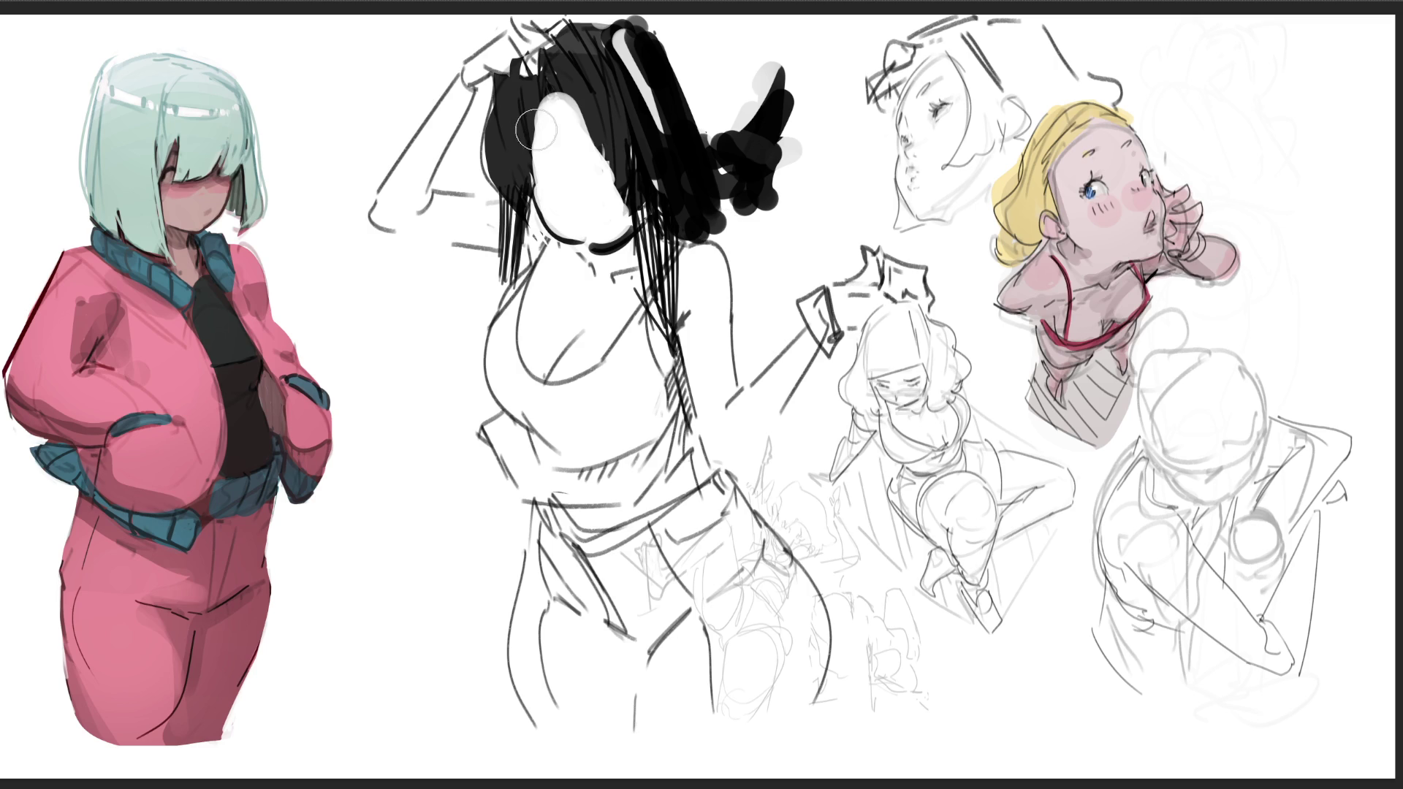
mouse_move(544, 119)
left_mouse_down()
mouse_move(541, 149)
mouse_move(583, 138)
mouse_move(546, 159)
mouse_move(563, 184)
mouse_move(548, 172)
mouse_move(592, 161)
mouse_move(570, 195)
mouse_move(564, 180)
mouse_move(577, 220)
mouse_move(592, 208)
mouse_move(588, 225)
left_mouse_up()
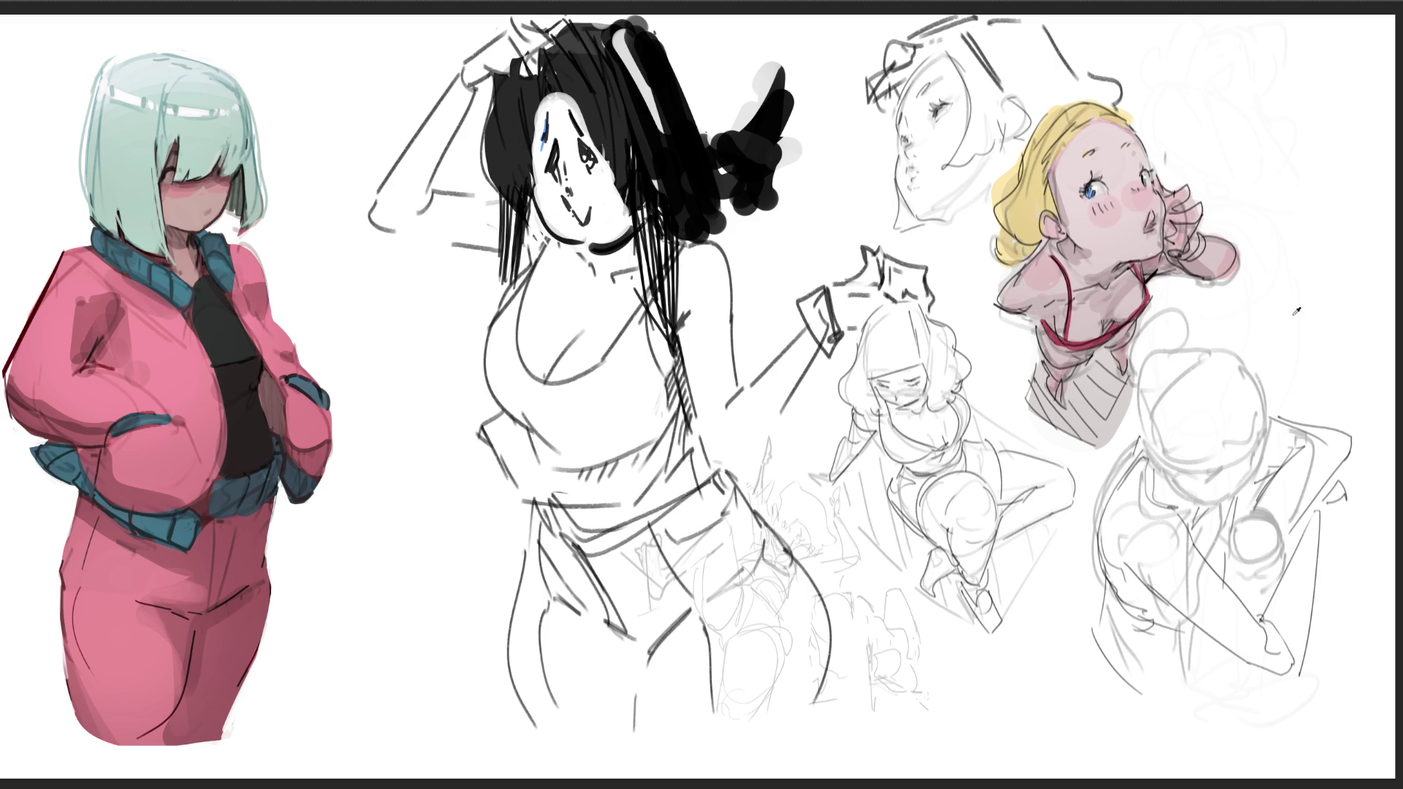
mouse_move(1061, 108)
left_mouse_down()
mouse_move(1038, 113)
mouse_move(989, 219)
mouse_move(1018, 243)
mouse_move(995, 253)
mouse_move(1043, 245)
left_mouse_up()
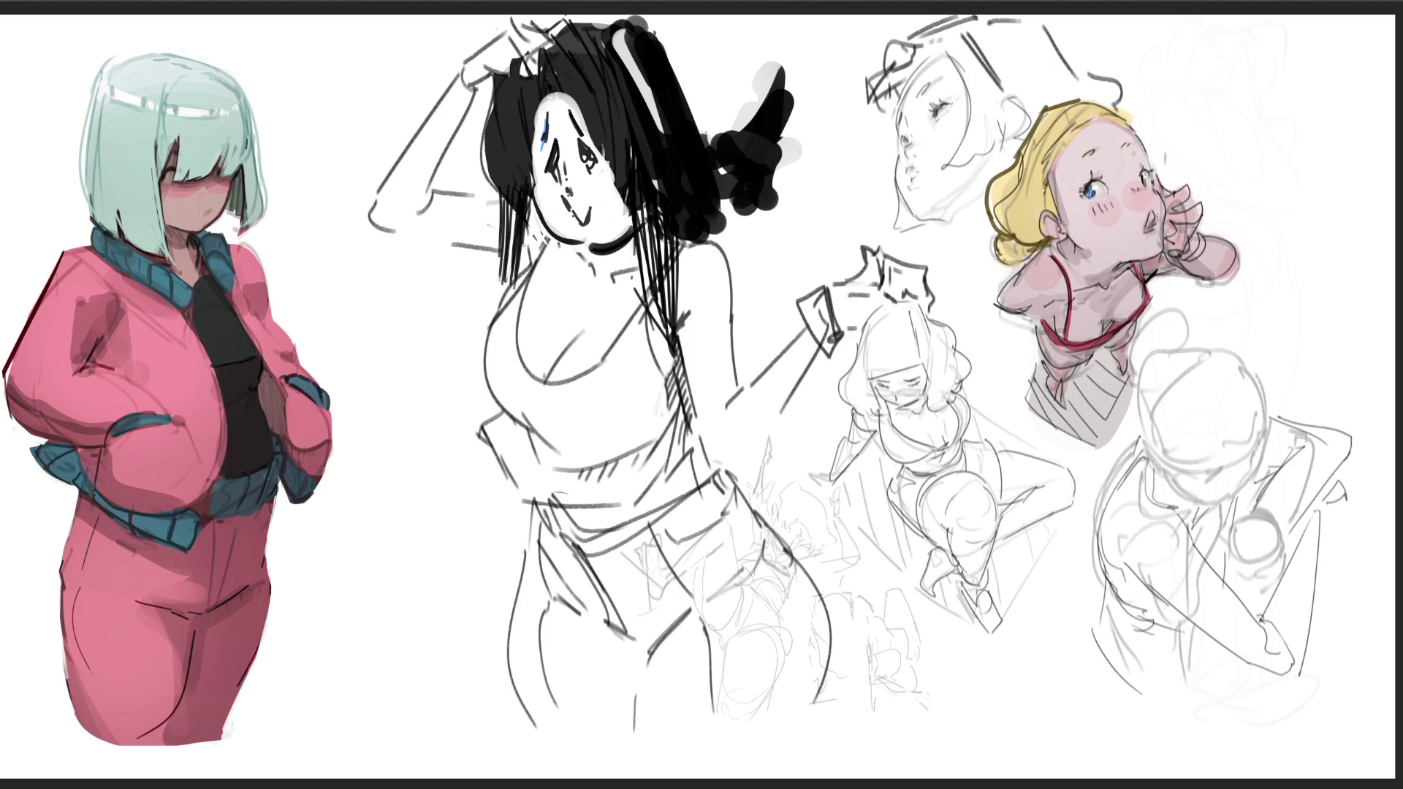
- Sample the blonde girl's skin colour, touch up her raised hand, and shade under her chin
left_click(1062, 192, "ctrl")
left_click(1157, 206, "alt")
left_click_drag(1193, 202, 1201, 212)
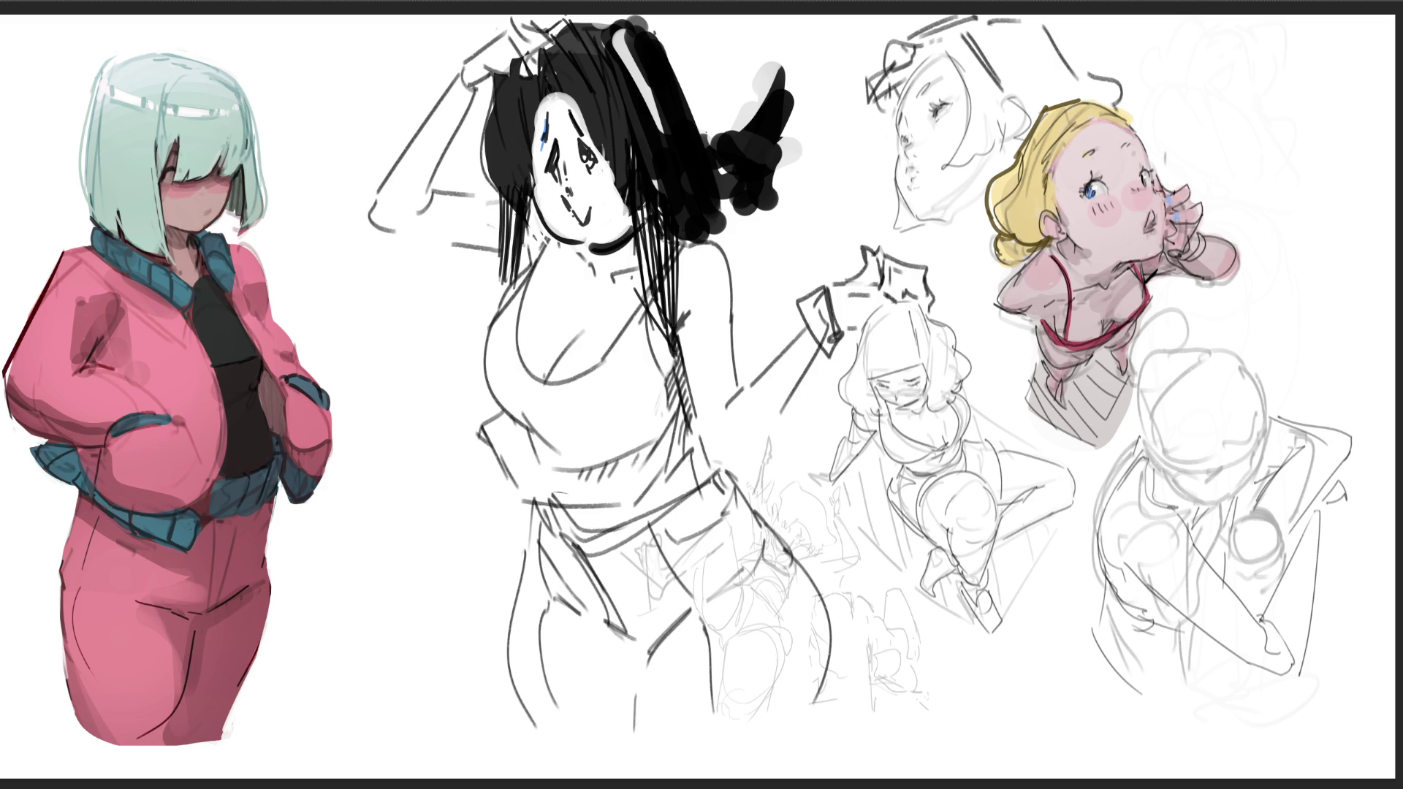
key("ctrl+z")
left_click_drag(1074, 275, 1120, 253)
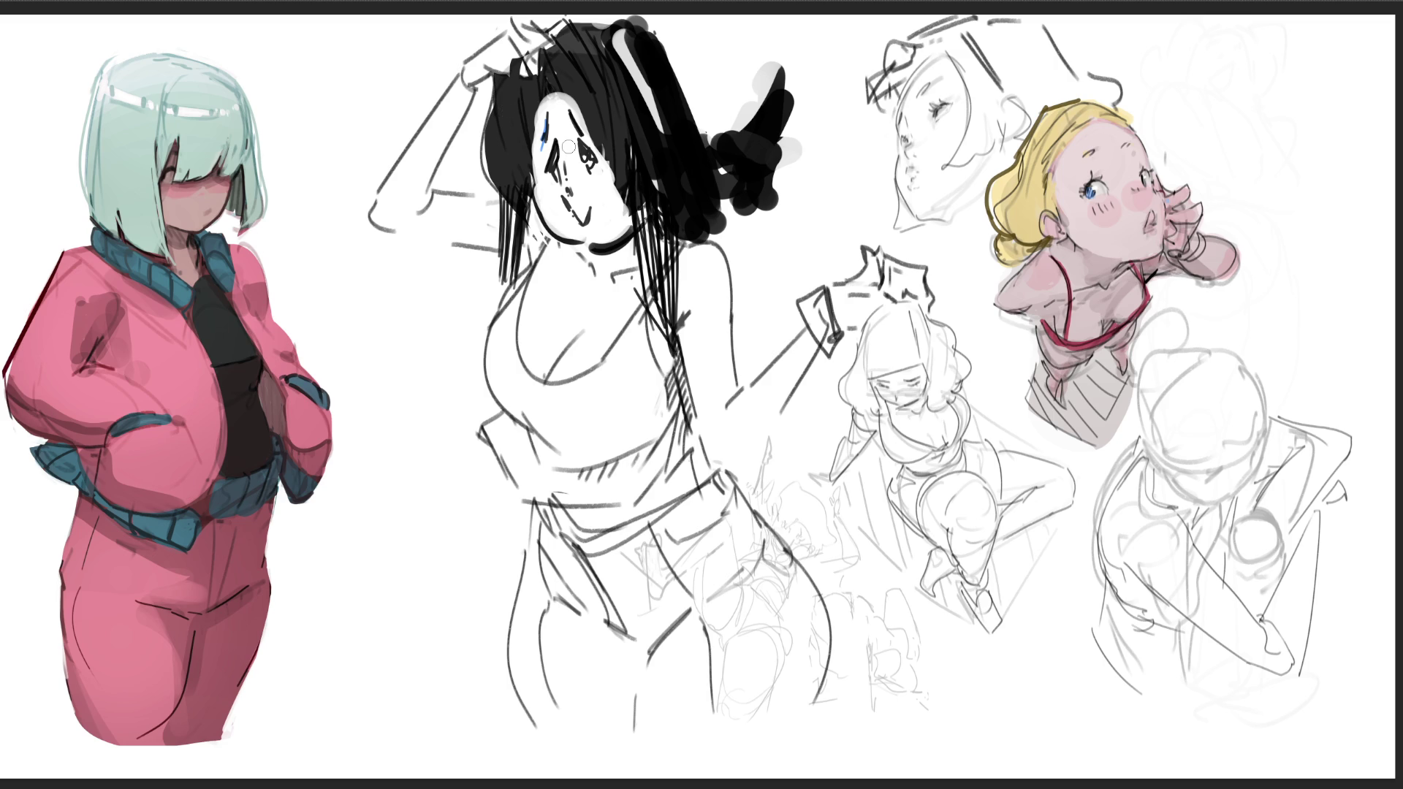
left_click_drag(587, 161, 697, 161)
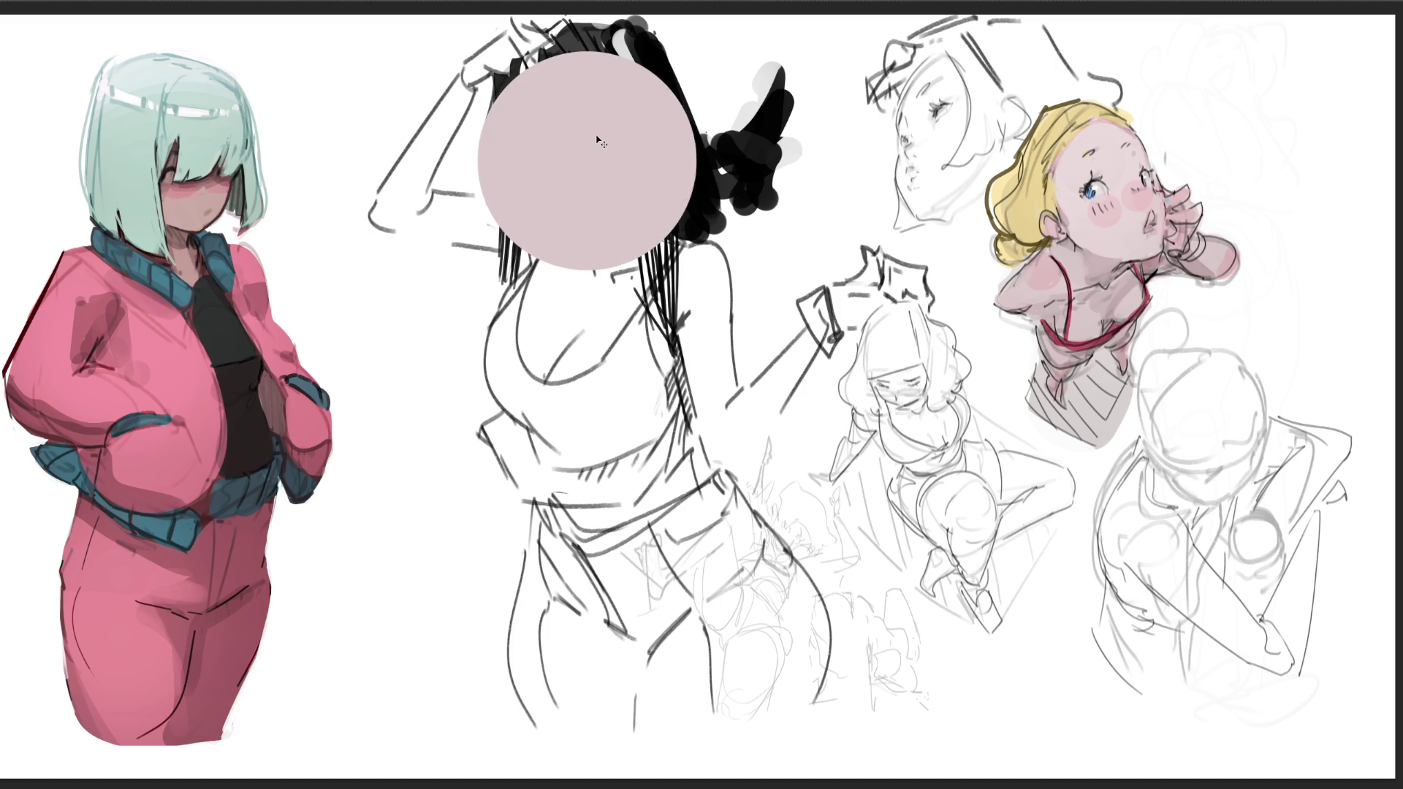
- Erase the middle figure's black hair and face, then sketch a faint new head guide
mouse_move(590, 139)
left_mouse_down()
mouse_move(589, 123)
mouse_move(713, 134)
mouse_move(590, 88)
mouse_move(563, 110)
mouse_move(798, 31)
left_mouse_up()
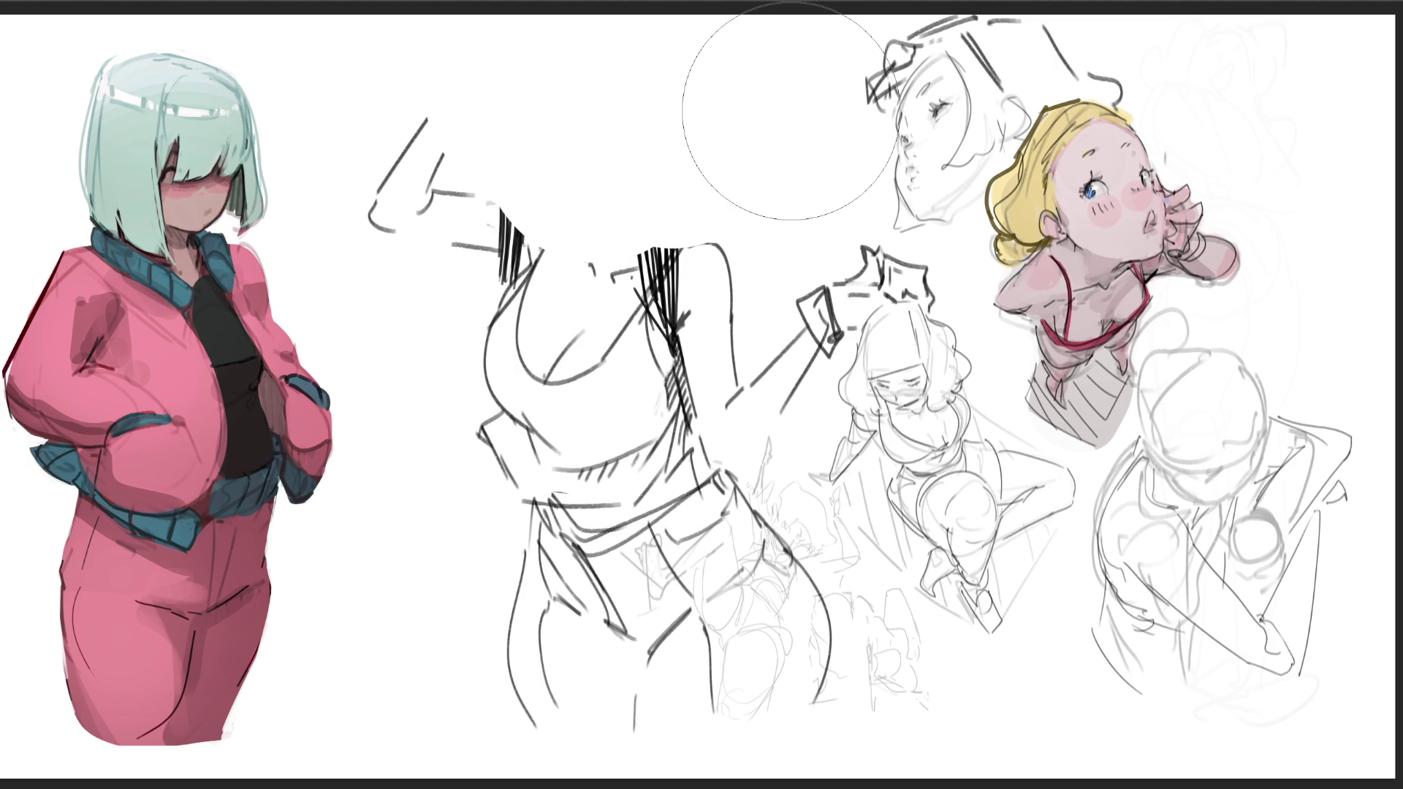
key("b")
left_click_drag(534, 264, 555, 269)
mouse_move(530, 199)
left_mouse_down()
mouse_move(585, 206)
mouse_move(596, 241)
mouse_move(630, 175)
mouse_move(659, 241)
mouse_move(614, 164)
mouse_move(606, 98)
mouse_move(696, 175)
mouse_move(681, 211)
left_mouse_up()
left_click_drag(730, 98, 695, 207)
mouse_move(634, 110)
left_mouse_down()
mouse_move(693, 141)
mouse_move(685, 172)
left_mouse_up()
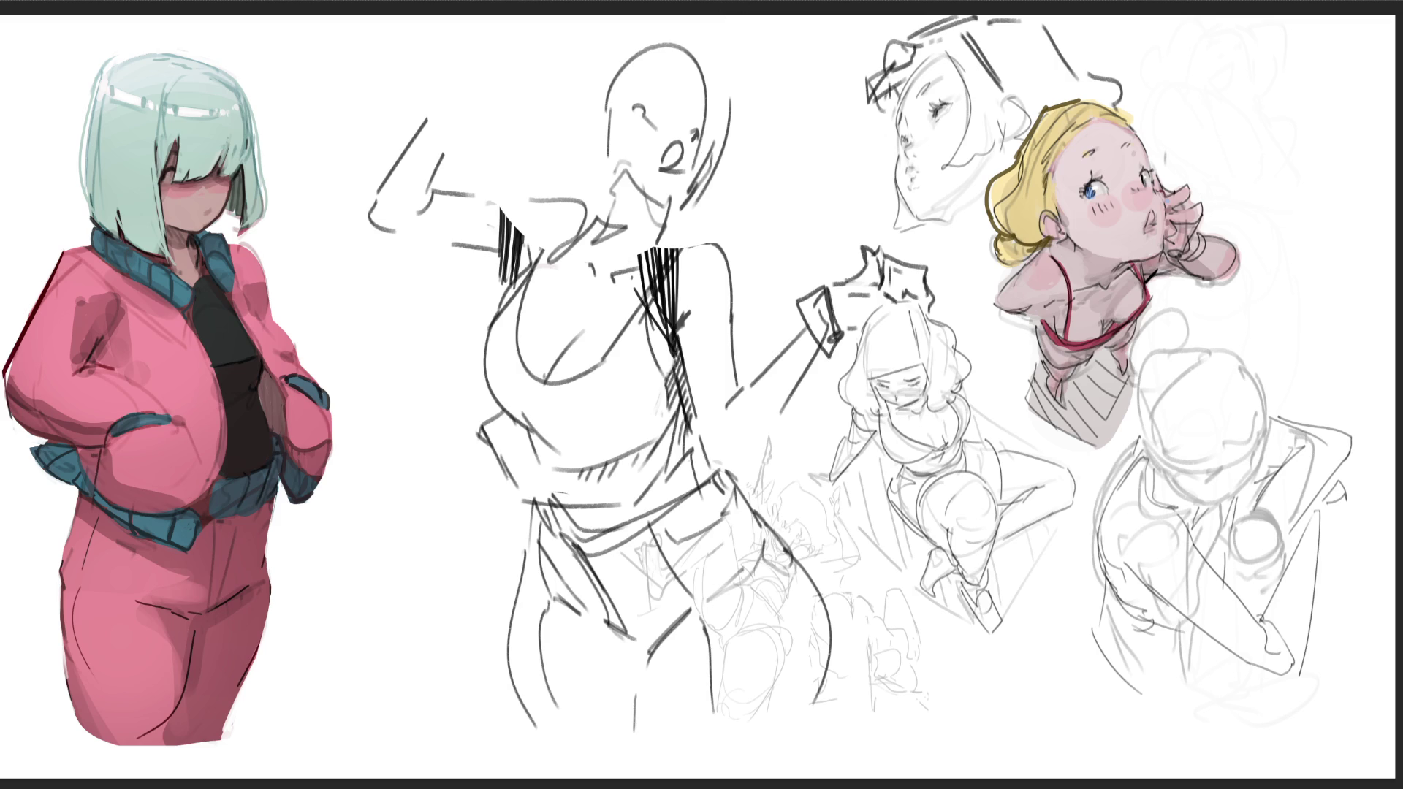
mouse_move(585, 139)
left_mouse_down()
mouse_move(680, 69)
mouse_move(735, 142)
mouse_move(687, 62)
left_mouse_up()
left_click_drag(728, 59, 736, 189)
mouse_move(752, 115)
left_mouse_down()
mouse_move(804, 175)
mouse_move(774, 220)
left_mouse_up()
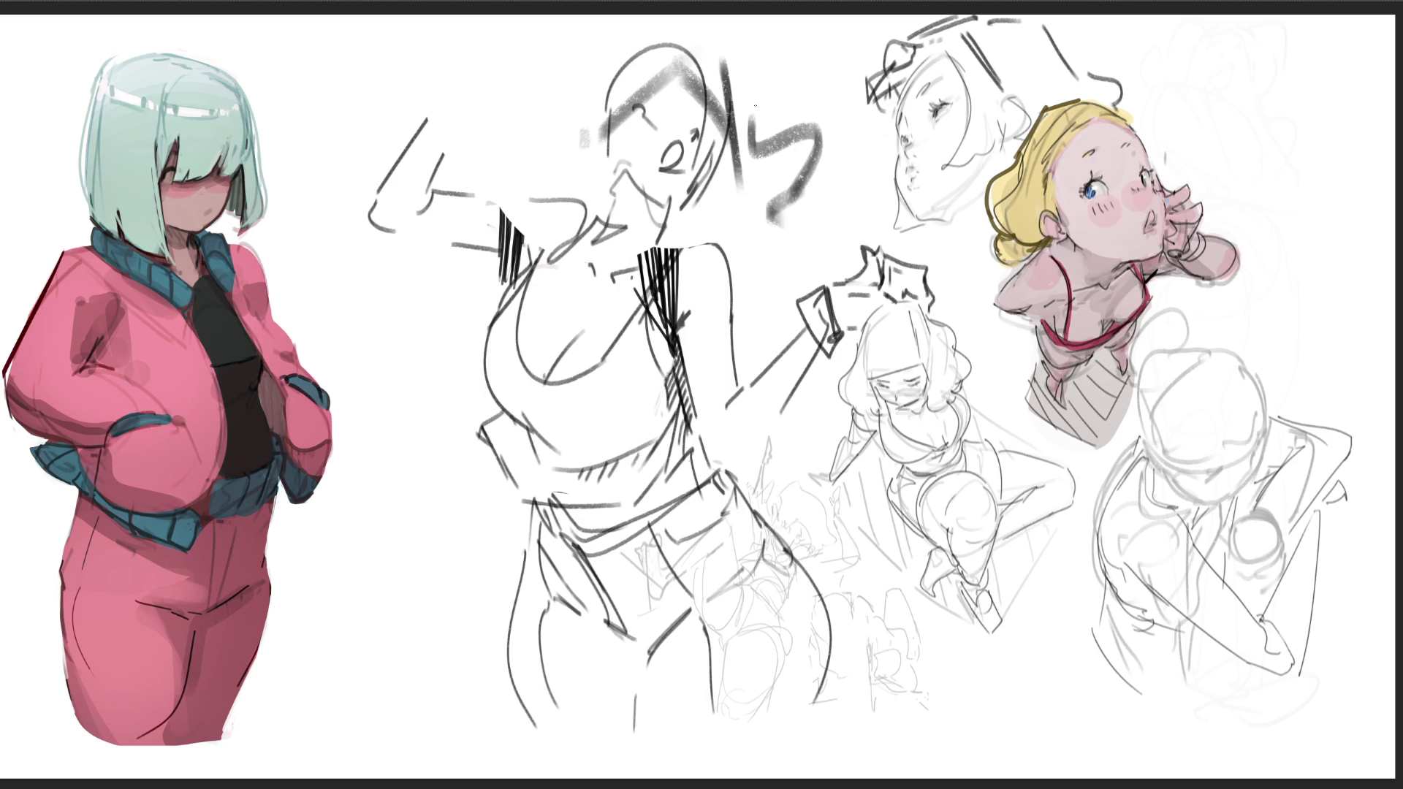
mouse_move(727, 77)
left_mouse_down()
mouse_move(738, 160)
mouse_move(728, 96)
mouse_move(689, 94)
mouse_move(676, 66)
mouse_move(760, 105)
left_mouse_up()
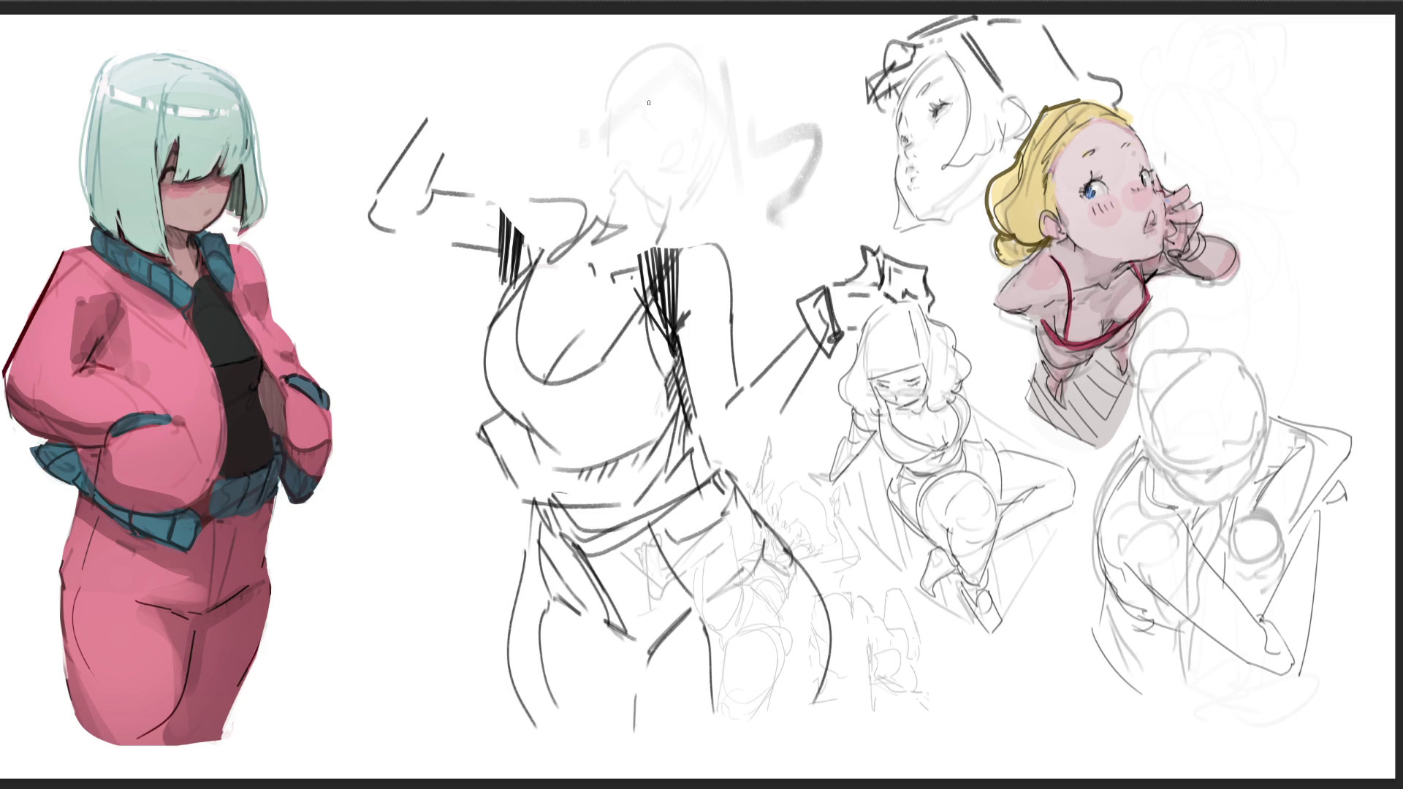
- Draw chin, jaw and neck lines over the faded head, undoing misplaced strokes
left_click_drag(608, 179, 592, 239)
left_click_drag(608, 183, 656, 254)
left_click_drag(601, 178, 650, 252)
key("ctrl+z")
mouse_move(645, 202)
left_mouse_down()
mouse_move(656, 249)
mouse_move(678, 252)
left_mouse_up()
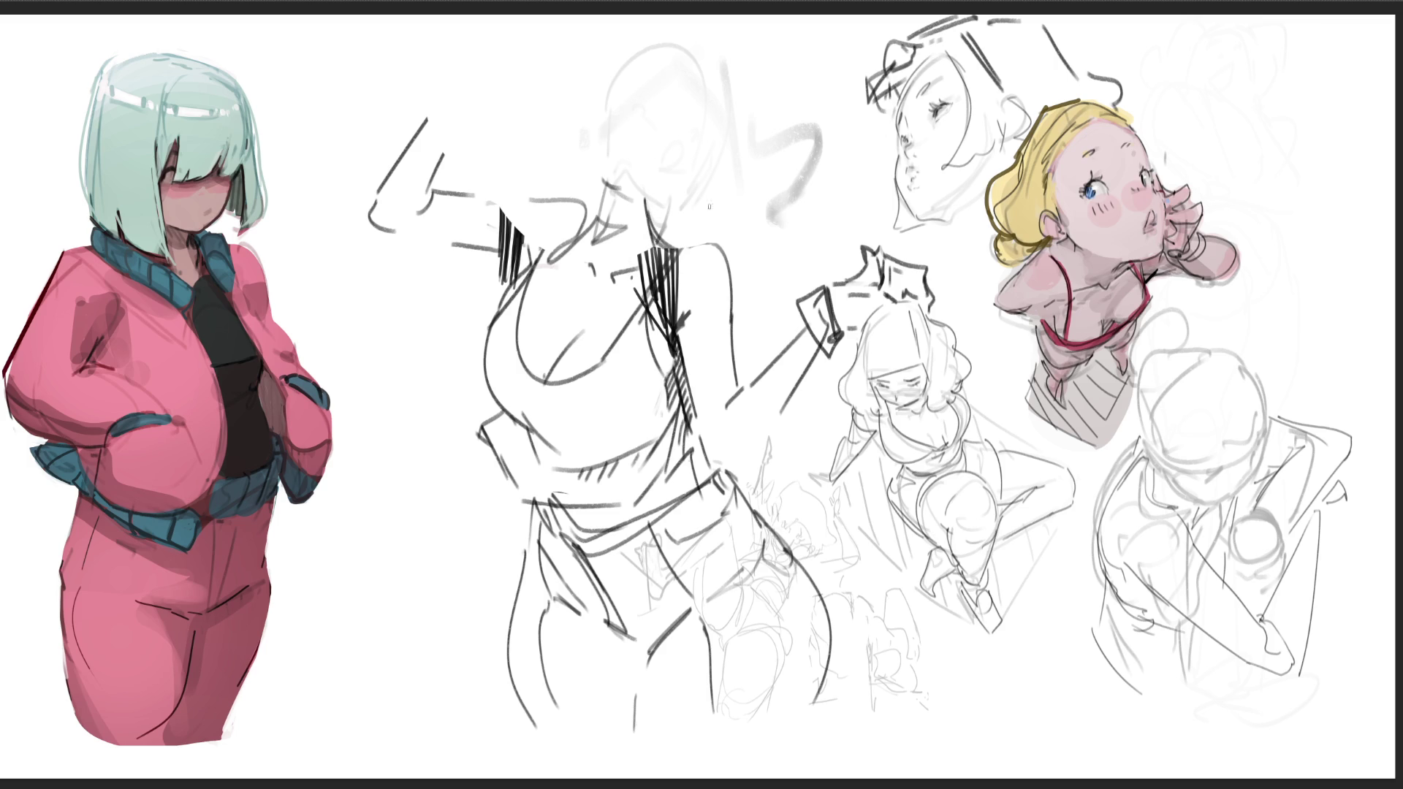
mouse_move(596, 185)
left_mouse_down()
mouse_move(596, 227)
mouse_move(648, 213)
mouse_move(655, 245)
left_mouse_up()
key("ctrl+z")
left_click_drag(557, 160, 687, 229)
left_click_drag(565, 79, 543, 154)
key("ctrl+z")
key("ctrl+z")
mouse_move(535, 90)
left_mouse_down()
mouse_move(581, 178)
mouse_move(633, 194)
mouse_move(549, 77)
mouse_move(566, 19)
left_mouse_up()
- Outline a round head above the torso with a zigzag crown inside it
mouse_move(757, 60)
left_mouse_down()
mouse_move(730, 187)
mouse_move(700, 197)
left_mouse_up()
mouse_move(612, 63)
left_mouse_down()
mouse_move(587, 93)
mouse_move(646, 113)
mouse_move(709, 98)
mouse_move(730, 67)
mouse_move(735, 137)
mouse_move(717, 124)
left_mouse_up()
mouse_move(618, 121)
left_mouse_down()
mouse_move(632, 168)
mouse_move(682, 126)
mouse_move(709, 134)
left_mouse_up()
left_click_drag(634, 162, 685, 175)
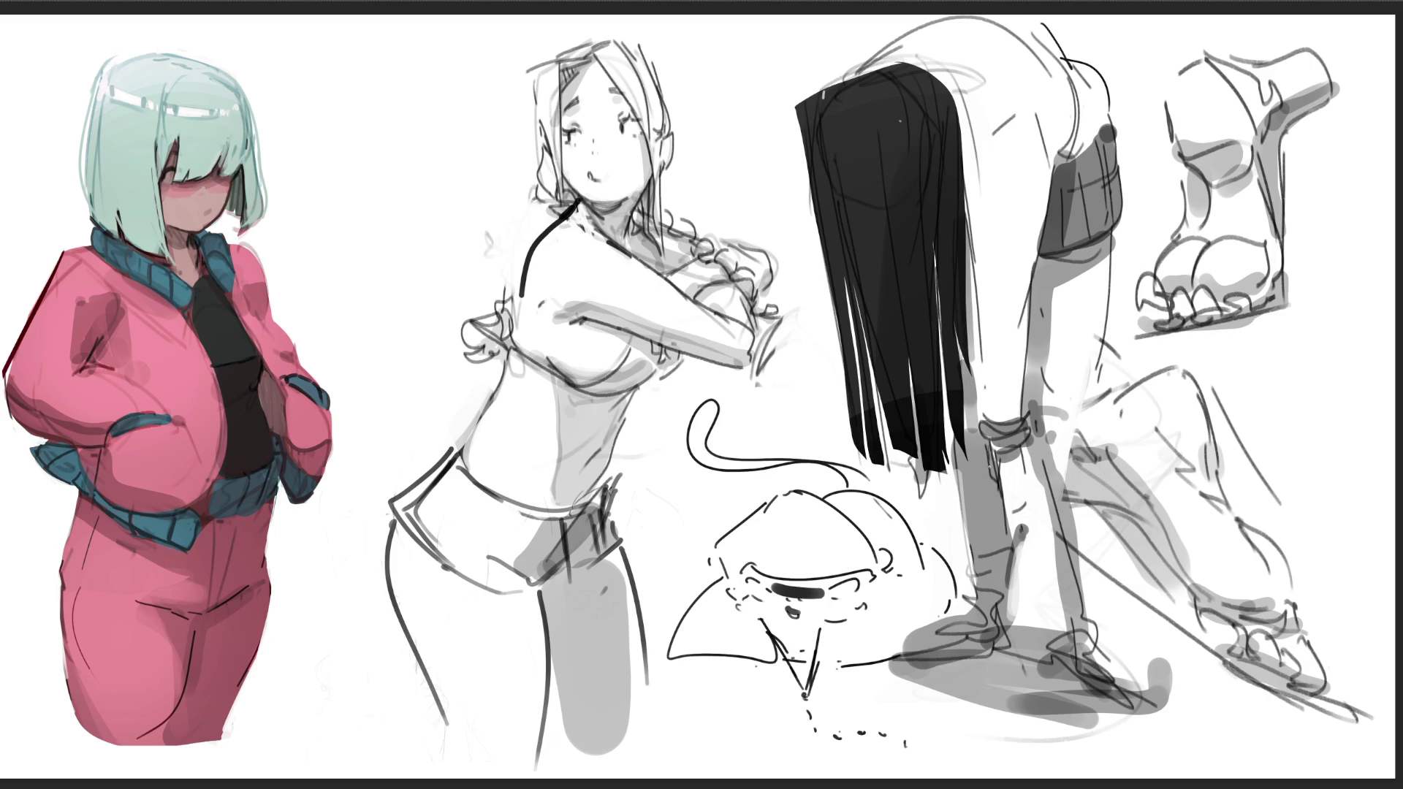
- Rework the standing leg's shin and sketch fingers below the bent-over figure's hair tips
mouse_move(1000, 495)
left_mouse_down()
mouse_move(1009, 541)
mouse_move(1015, 512)
mouse_move(1013, 541)
mouse_move(1030, 520)
left_mouse_up()
mouse_move(929, 471)
left_mouse_down()
mouse_move(937, 490)
mouse_move(917, 488)
left_mouse_up()
left_click_drag(917, 486, 928, 516)
mouse_move(928, 495)
left_mouse_down()
mouse_move(930, 516)
mouse_move(939, 493)
mouse_move(931, 503)
left_mouse_up()
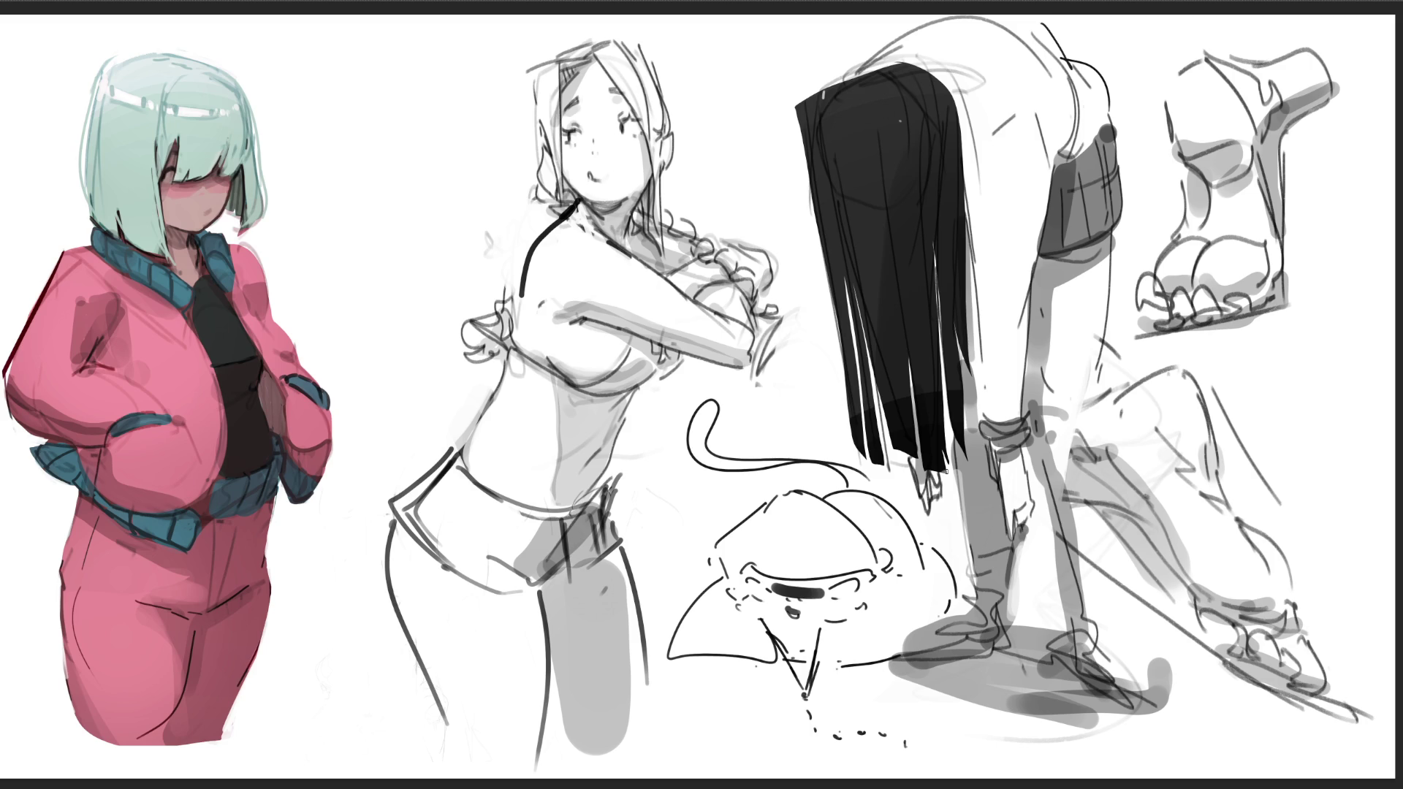
- Add faint sketch strokes around the long-haired girl's neck and curly strokes beside her arm
left_click_drag(554, 196, 545, 231)
left_click_drag(541, 224, 530, 241)
mouse_move(466, 321)
left_mouse_down()
mouse_move(443, 337)
mouse_move(467, 365)
left_mouse_up()
left_click_drag(461, 356, 499, 365)
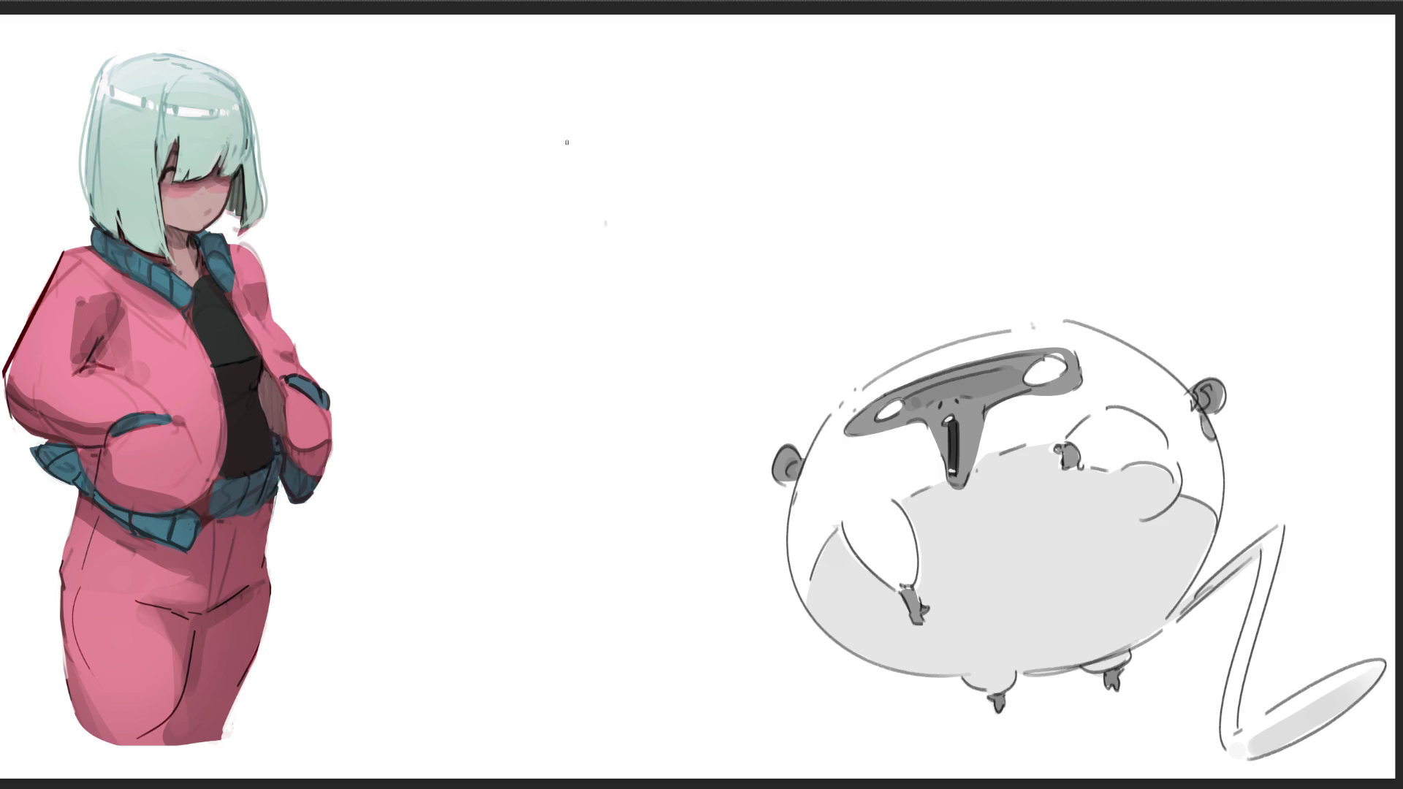
- Sketch a short curved stroke as the top of a new figure's head in the blank upper-middle area
left_click_drag(498, 105, 502, 168)
- Draw the head and hair outline, brow line, two eyes and their lashes
mouse_move(519, 65)
left_mouse_down()
mouse_move(548, 42)
mouse_move(638, 124)
left_mouse_up()
left_click_drag(618, 62, 663, 209)
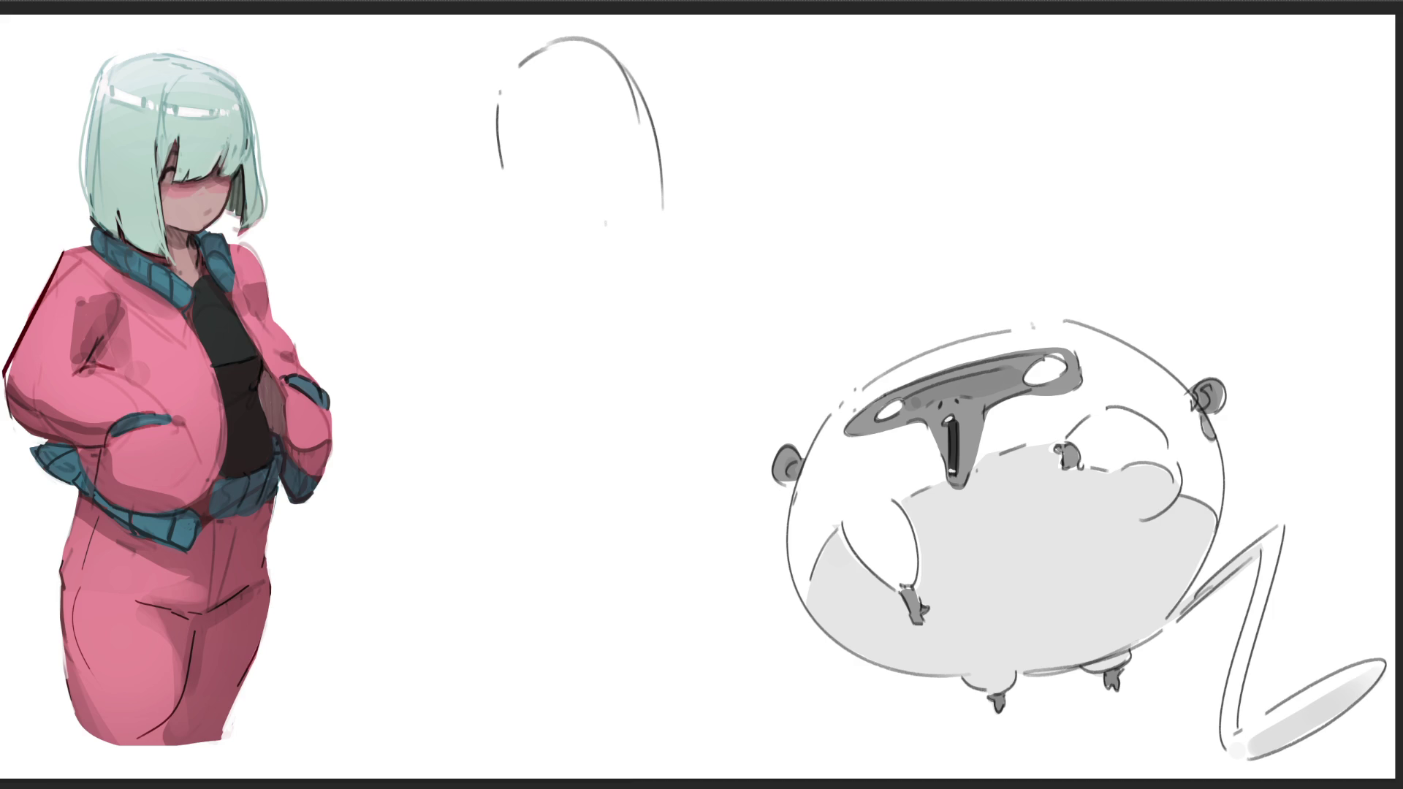
left_click_drag(497, 104, 518, 310)
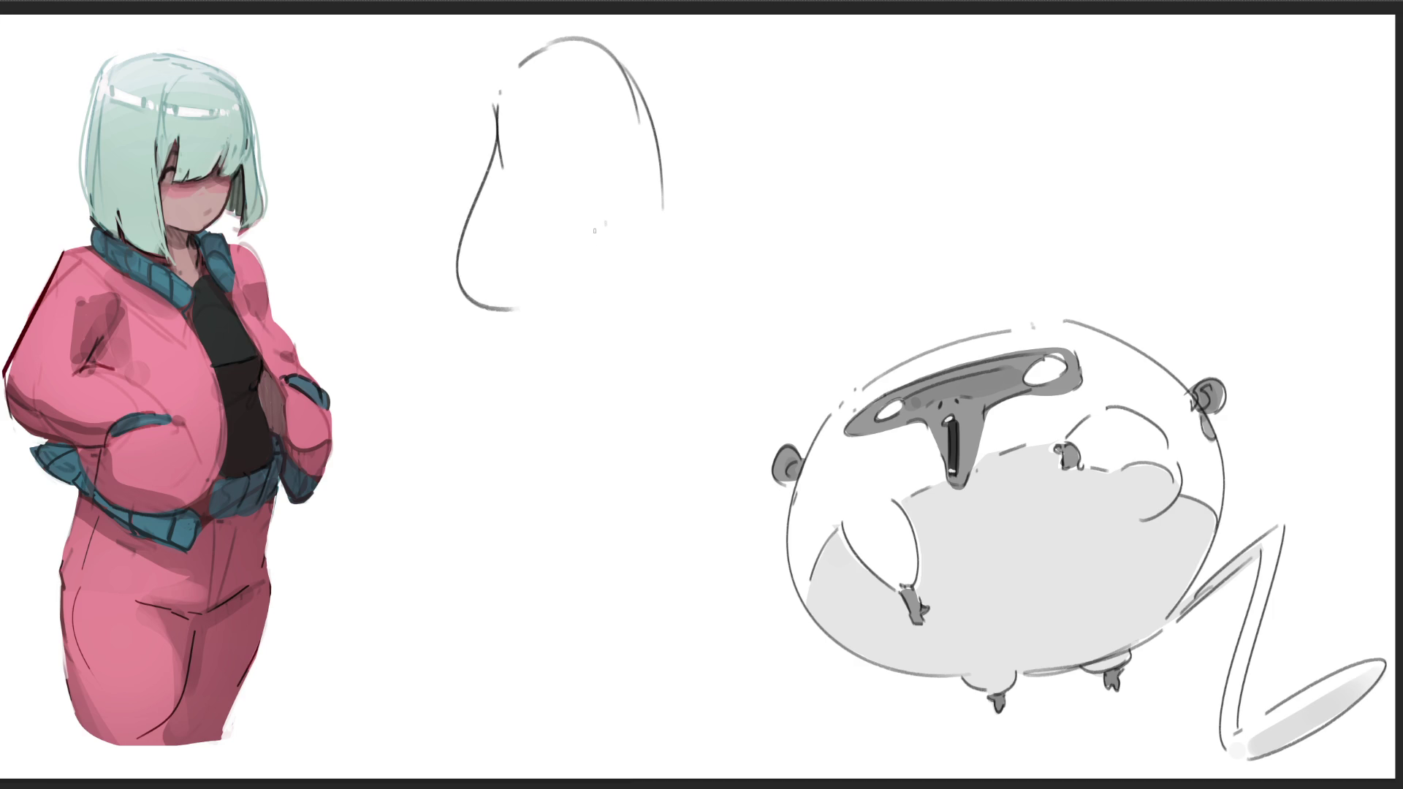
mouse_move(505, 152)
left_mouse_down()
mouse_move(542, 155)
mouse_move(605, 110)
mouse_move(614, 133)
left_mouse_up()
mouse_move(544, 149)
left_mouse_down()
mouse_move(529, 154)
mouse_move(591, 118)
mouse_move(586, 144)
left_mouse_up()
left_click_drag(591, 138, 533, 171)
mouse_move(539, 164)
left_mouse_down()
mouse_move(531, 190)
mouse_move(567, 199)
mouse_move(596, 193)
mouse_move(622, 157)
left_mouse_up()
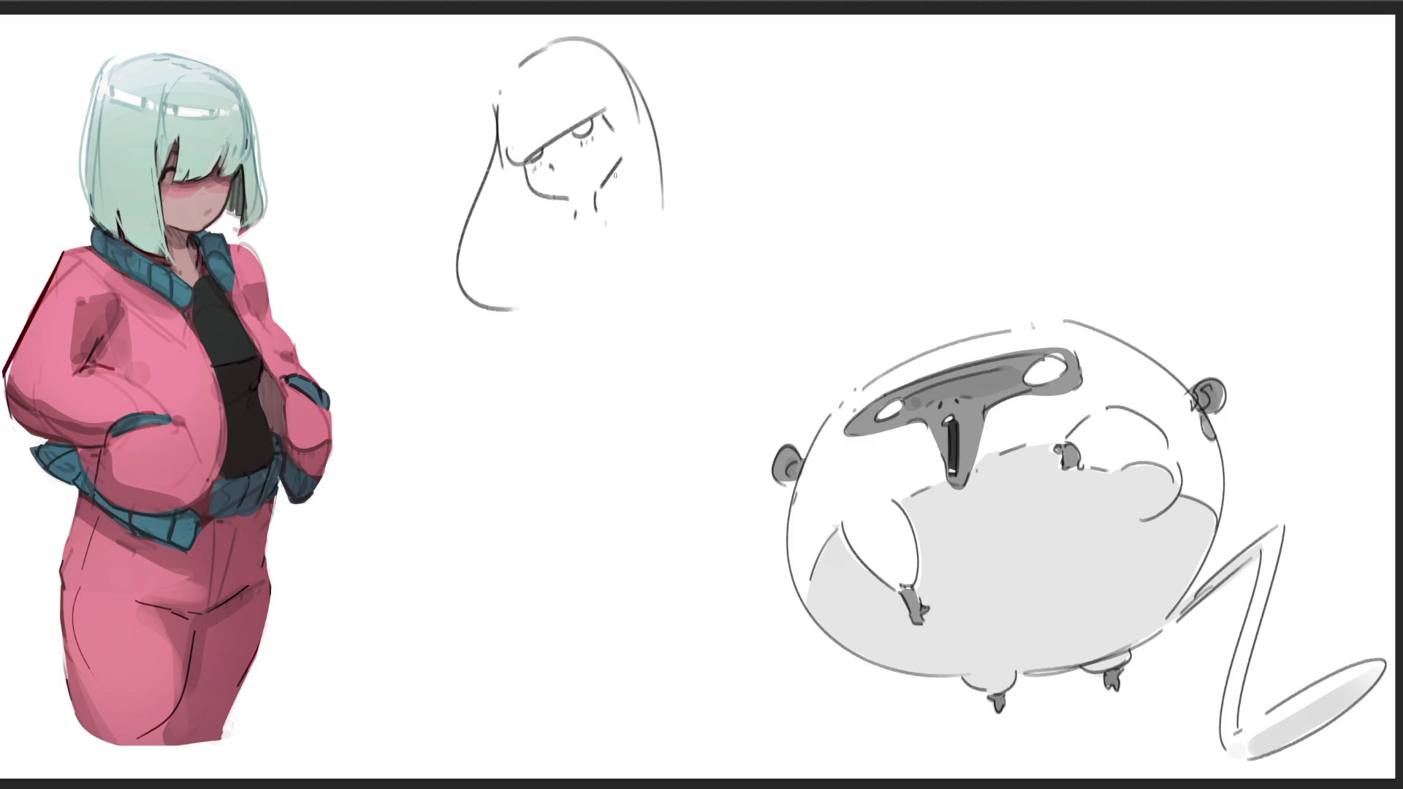
- Add hair strands falling right, hatch the right cheek, and draw the chin line and neck
left_click_drag(620, 161, 634, 293)
mouse_move(663, 196)
left_mouse_down()
mouse_move(697, 242)
mouse_move(687, 258)
left_mouse_up()
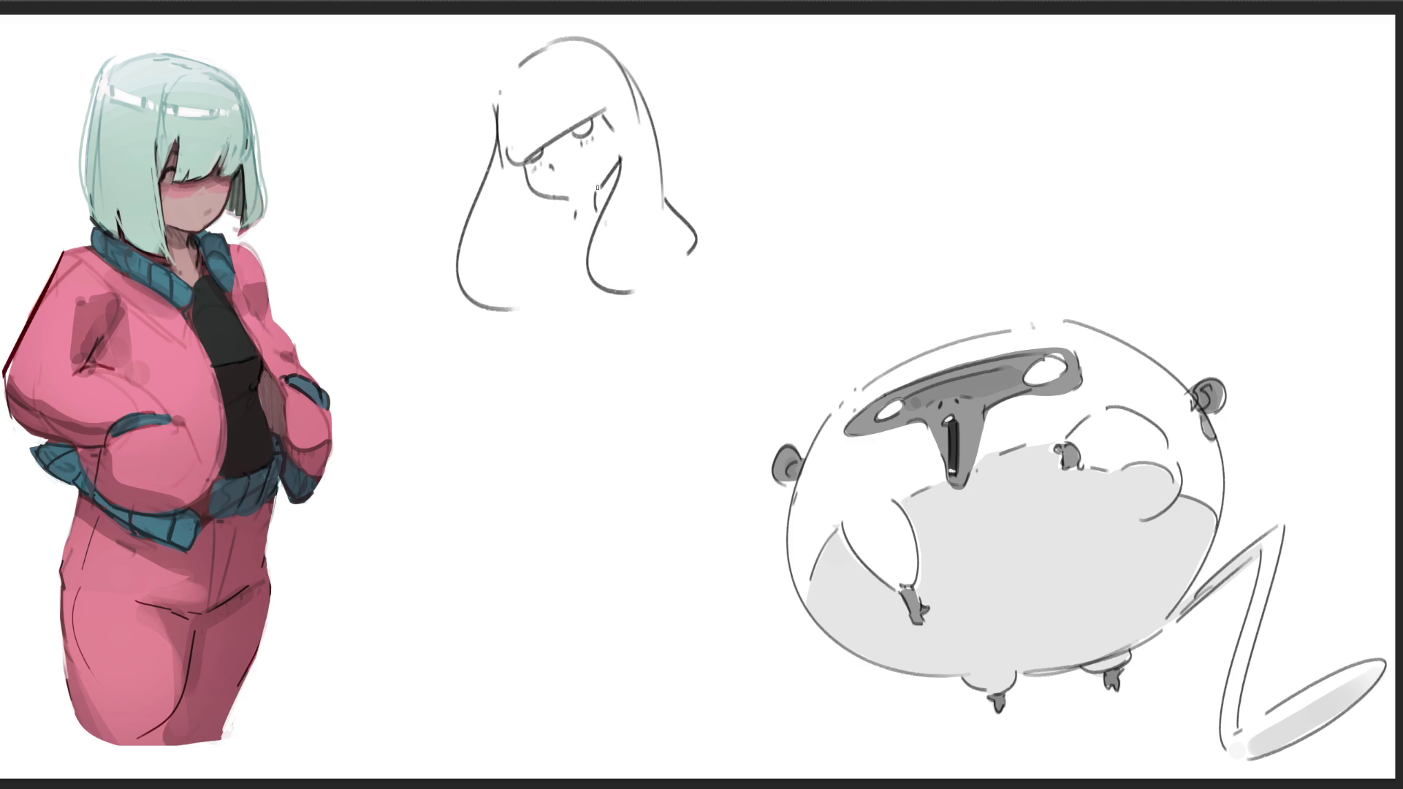
left_click_drag(615, 178, 612, 185)
mouse_move(609, 174)
left_mouse_down()
mouse_move(599, 212)
mouse_move(540, 265)
left_mouse_up()
mouse_move(545, 198)
left_mouse_down()
mouse_move(553, 269)
mouse_move(569, 230)
mouse_move(547, 283)
left_mouse_up()
left_click_drag(571, 225, 587, 233)
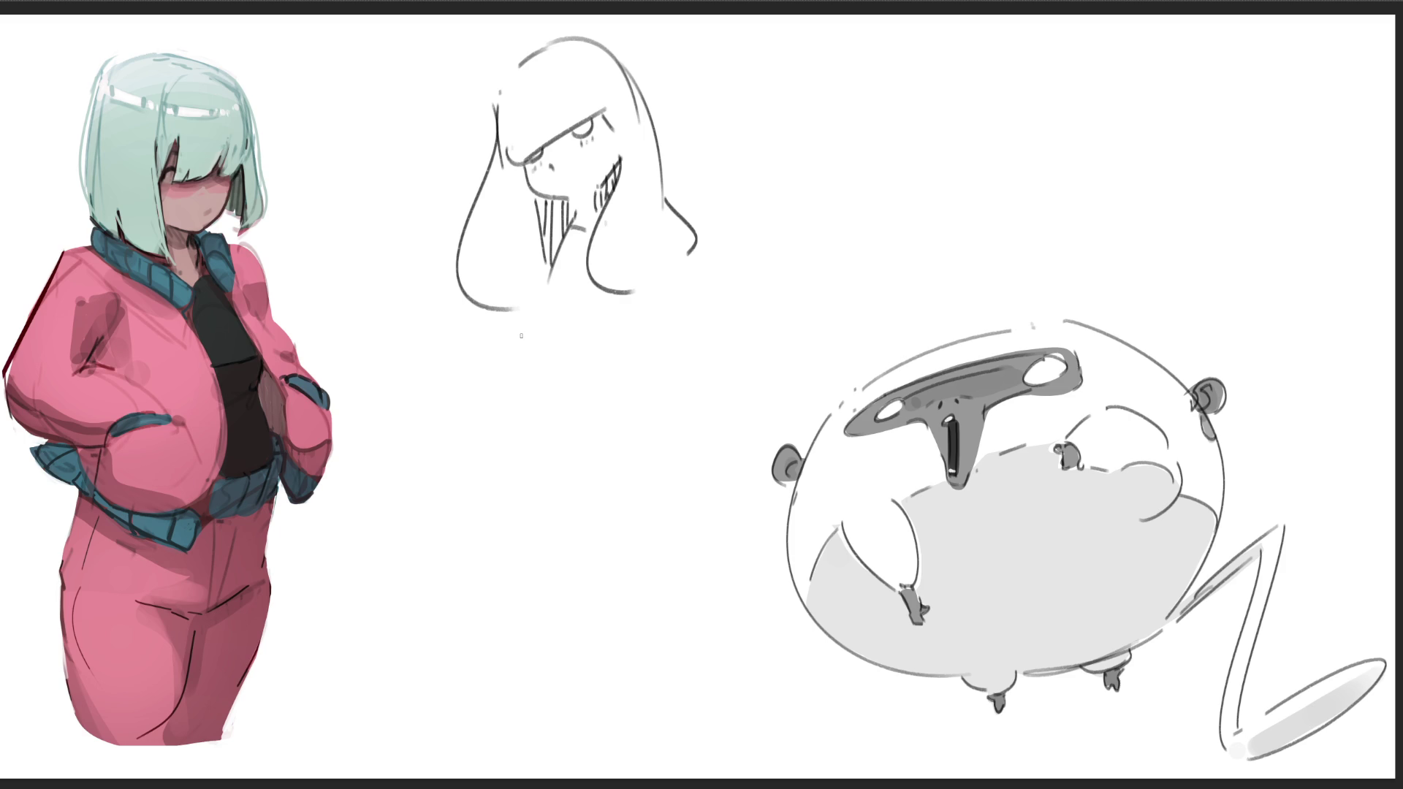
mouse_move(532, 309)
left_mouse_down()
mouse_move(534, 400)
mouse_move(649, 375)
left_mouse_up()
- Sketch a hatched horizontal band across the waist below the neck
mouse_move(416, 407)
left_mouse_down()
mouse_move(439, 452)
mouse_move(474, 402)
mouse_move(517, 399)
left_mouse_up()
mouse_move(452, 447)
left_mouse_down()
mouse_move(517, 401)
mouse_move(609, 429)
left_mouse_up()
mouse_move(579, 378)
left_mouse_down()
mouse_move(582, 426)
mouse_move(539, 441)
left_mouse_up()
left_click_drag(520, 389, 525, 435)
mouse_move(518, 444)
left_mouse_down()
mouse_move(450, 455)
mouse_move(469, 457)
left_mouse_up()
mouse_move(672, 357)
left_mouse_down()
mouse_move(676, 423)
mouse_move(681, 395)
mouse_move(751, 399)
mouse_move(752, 345)
mouse_move(769, 377)
mouse_move(745, 394)
left_mouse_up()
- Draw the girl's band edge, hips and two legs reaching down to the page bottom
left_click_drag(533, 451, 549, 449)
left_click_drag(593, 437, 766, 385)
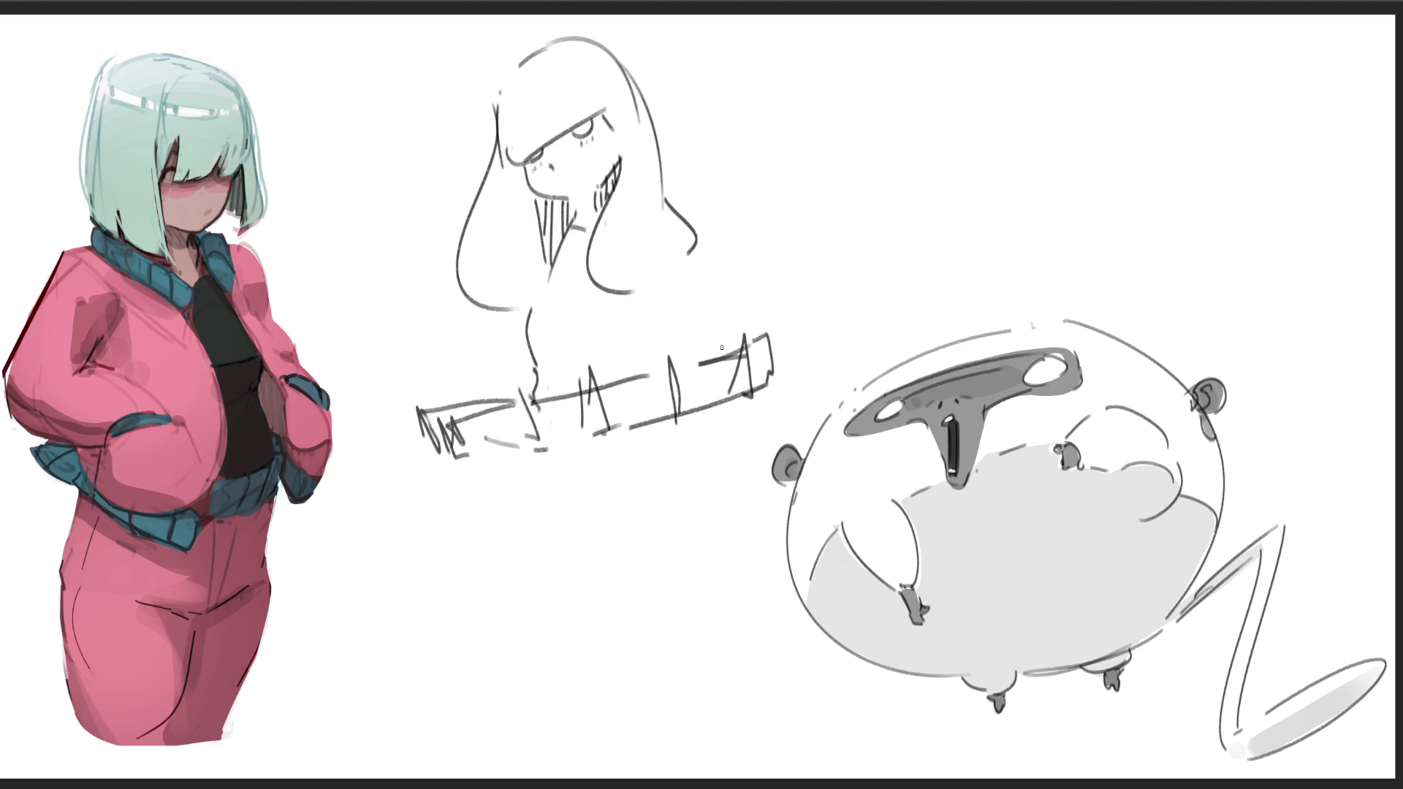
left_click_drag(537, 461, 585, 479)
left_click_drag(662, 429, 632, 471)
left_click_drag(695, 422, 683, 648)
left_click_drag(625, 505, 662, 779)
left_click_drag(692, 634, 689, 779)
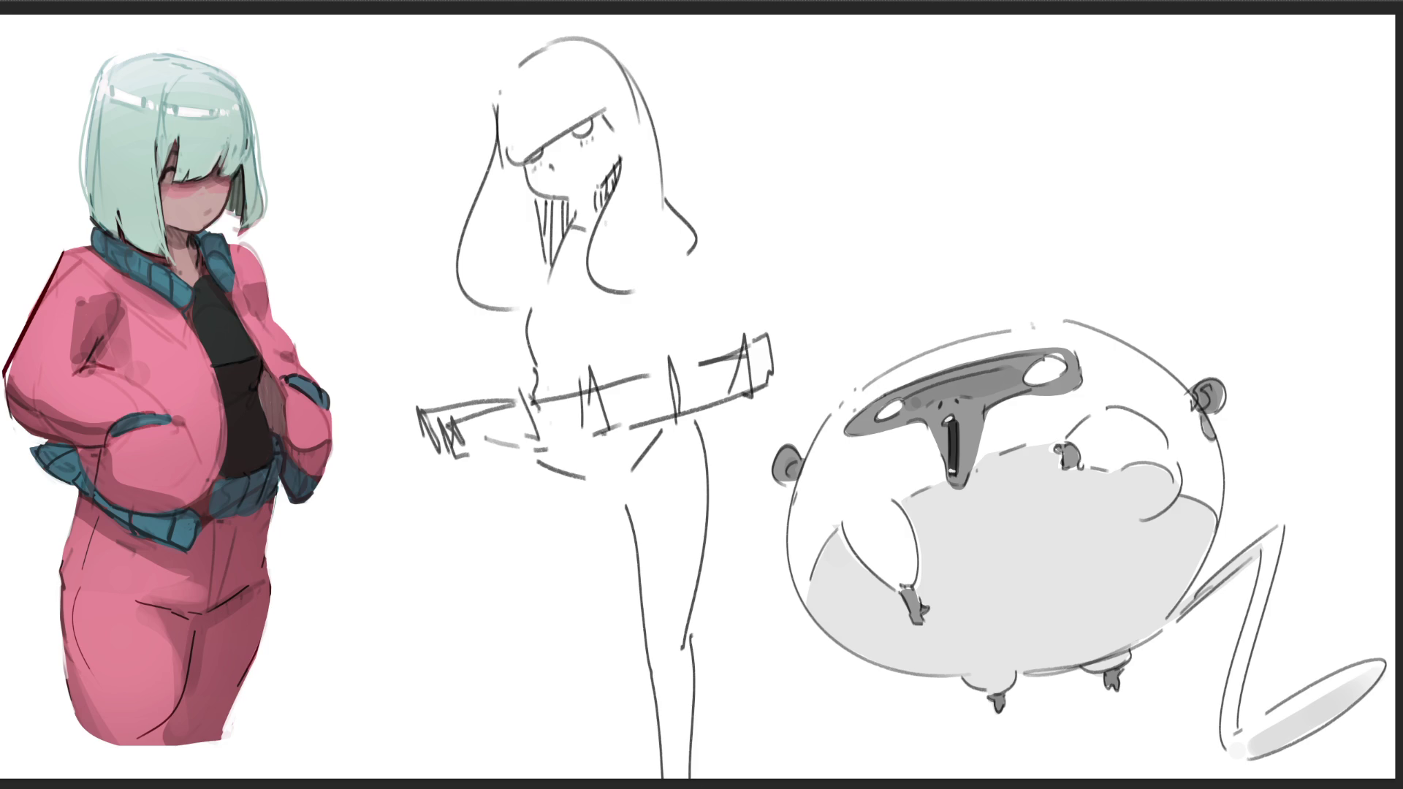
left_click_drag(534, 465, 618, 637)
left_click_drag(713, 637, 761, 773)
left_click_drag(693, 695, 759, 771)
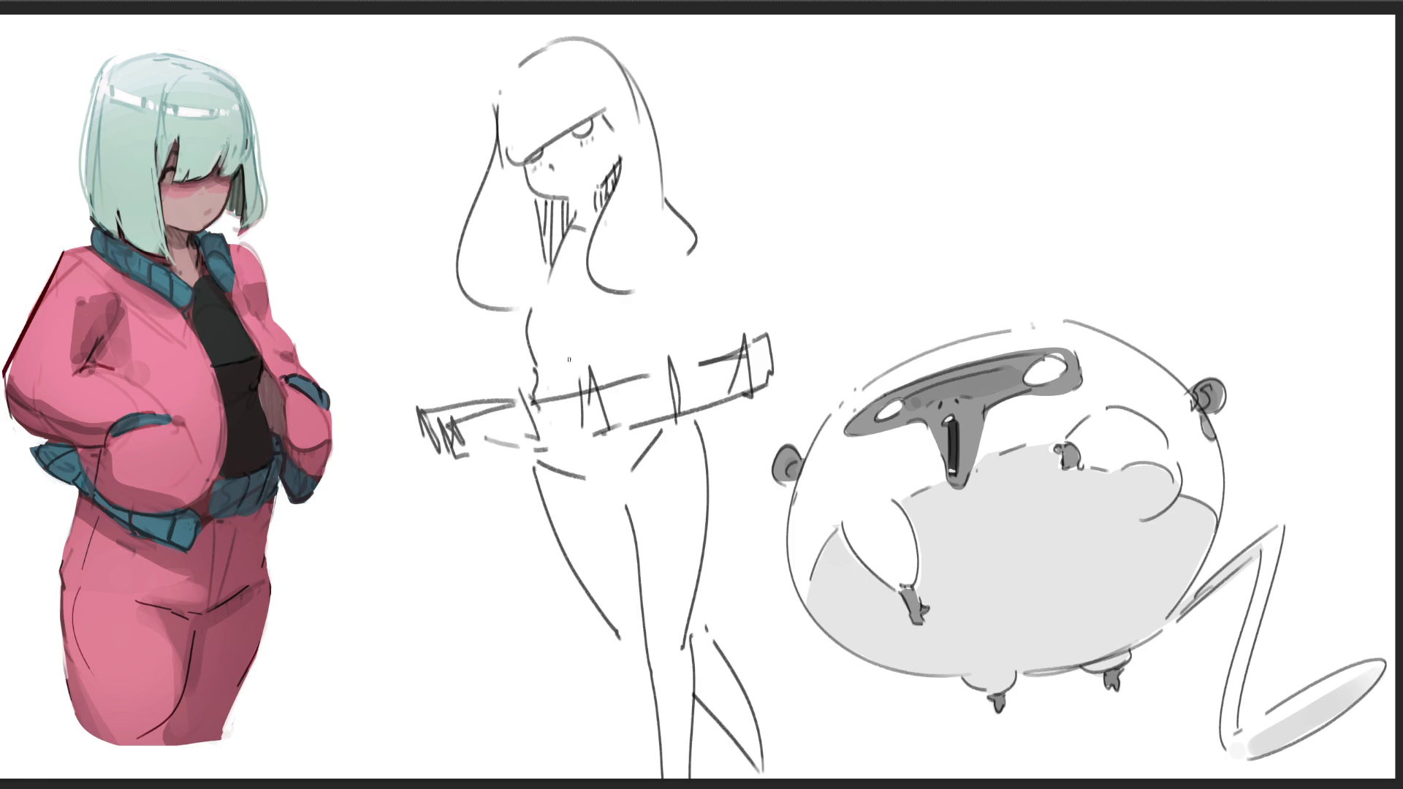
- Add a raised left arm with hand and a right arm reaching toward the creature
left_click_drag(413, 177, 448, 217)
left_click_drag(389, 87, 415, 170)
left_click_drag(408, 86, 468, 183)
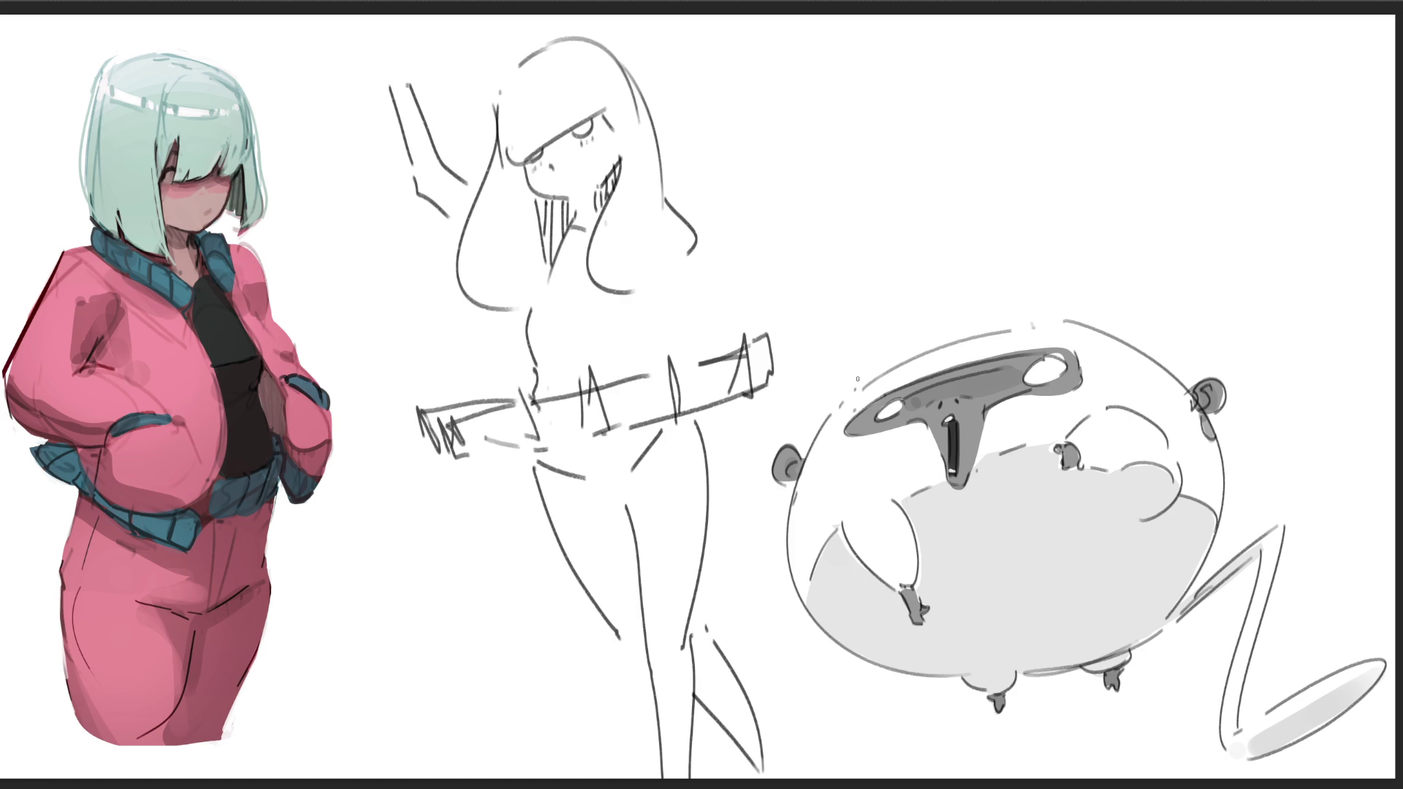
left_click_drag(686, 217, 822, 300)
left_click_drag(690, 279, 878, 329)
left_click_drag(793, 274, 950, 330)
left_click_drag(334, 22, 399, 77)
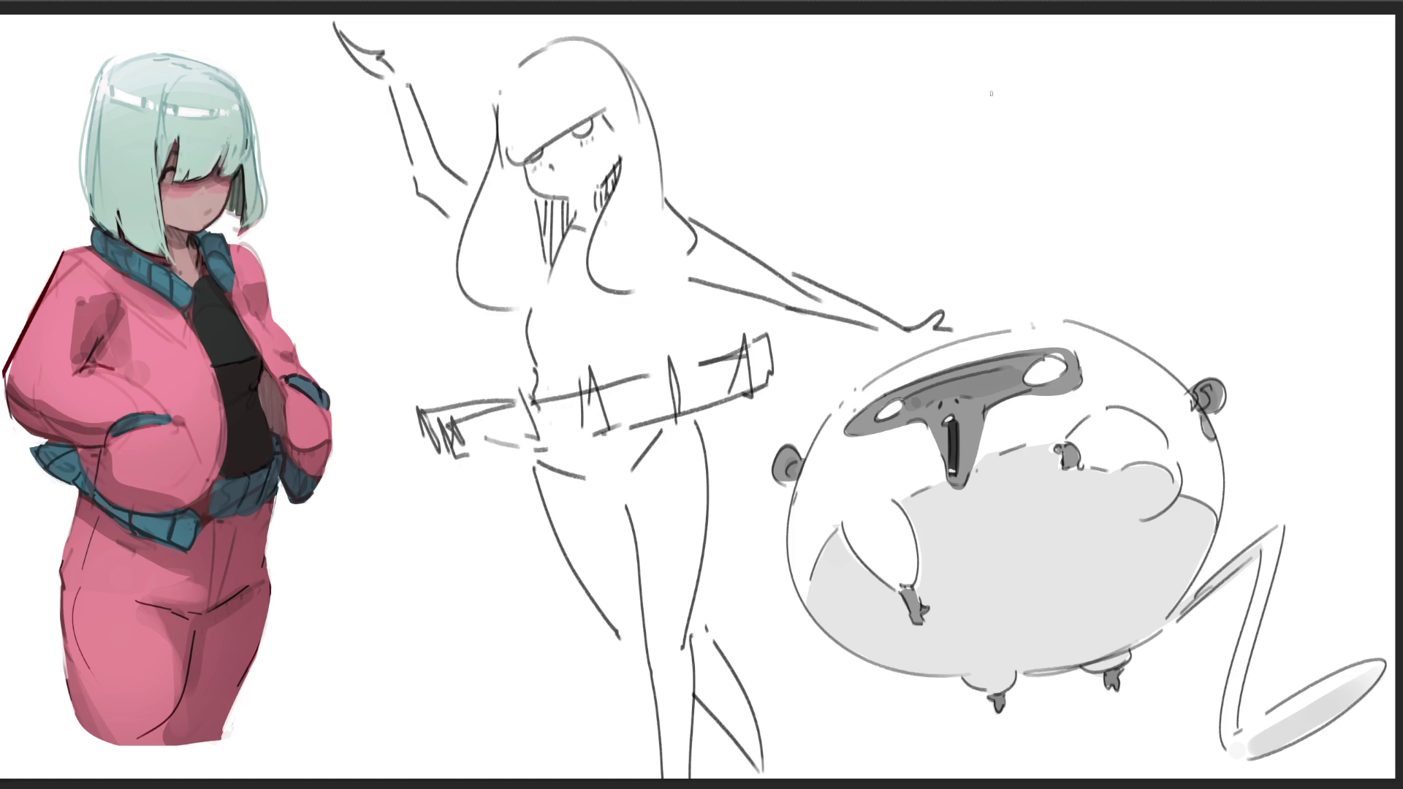
mouse_move(1007, 72)
left_mouse_down()
mouse_move(1019, 88)
mouse_move(1044, 38)
mouse_move(1054, 72)
mouse_move(1017, 85)
mouse_move(1078, 57)
mouse_move(1012, 135)
mouse_move(1103, 135)
mouse_move(1012, 170)
mouse_move(1089, 184)
left_mouse_up()
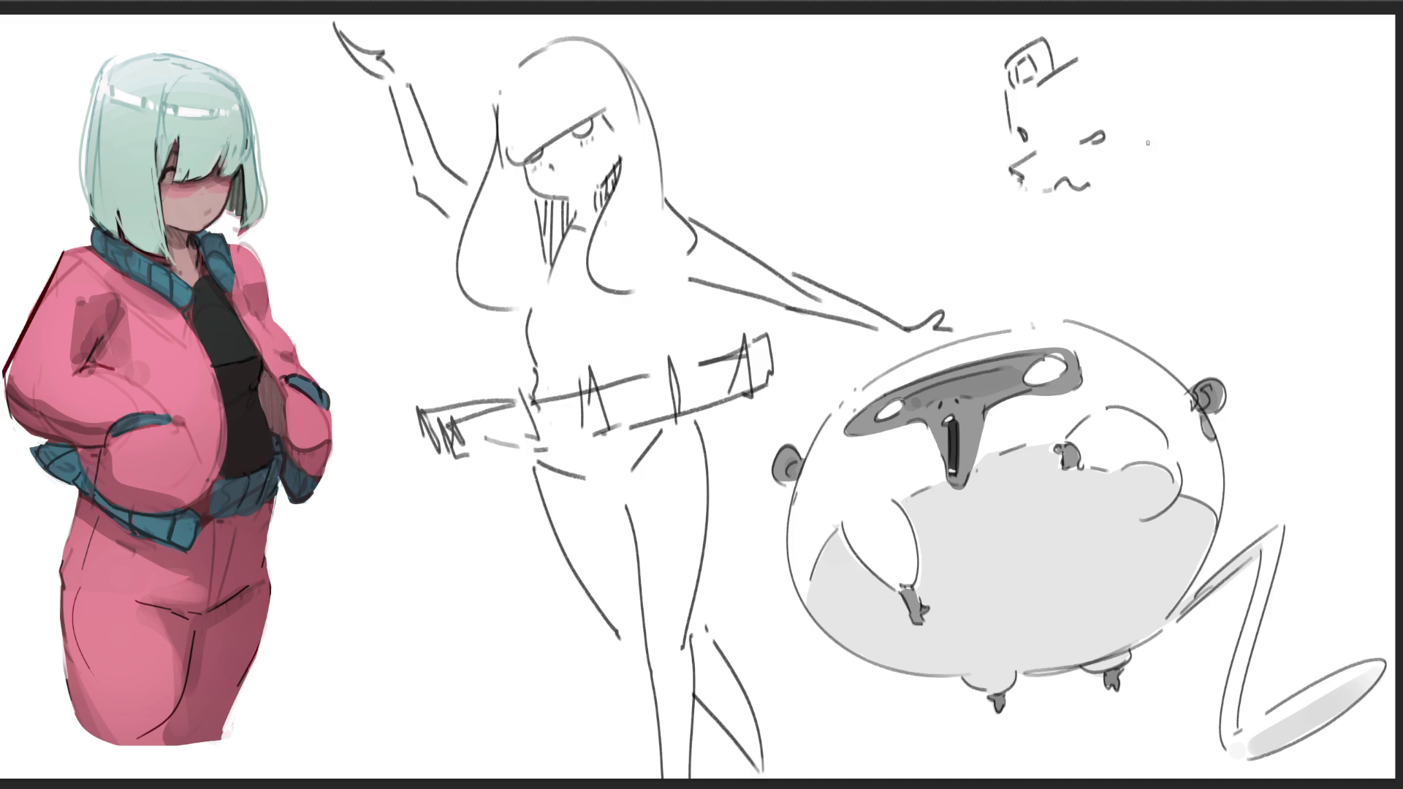
- Sketch the bear's ears, back, front legs and back legs in the top-right corner
mouse_move(1105, 68)
left_mouse_down()
mouse_move(1120, 65)
mouse_move(1100, 45)
mouse_move(1215, 75)
mouse_move(1242, 41)
mouse_move(1349, 196)
left_mouse_up()
mouse_move(1021, 202)
left_mouse_down()
mouse_move(1019, 238)
mouse_move(1038, 250)
left_mouse_up()
mouse_move(1110, 216)
left_mouse_down()
mouse_move(1116, 259)
mouse_move(1141, 264)
left_mouse_up()
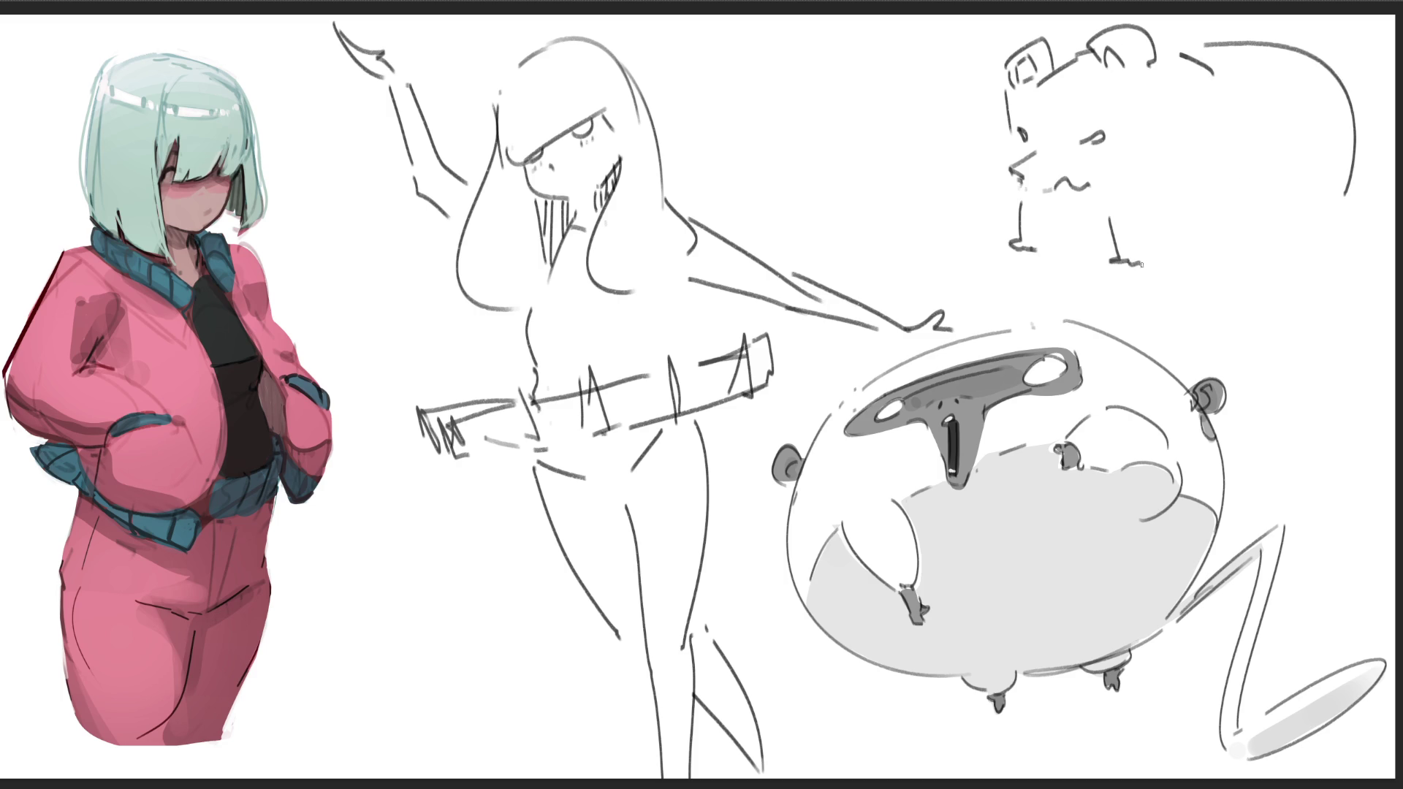
left_click_drag(1255, 180, 1258, 238)
left_click_drag(1271, 245, 1282, 247)
left_click_drag(1291, 248, 1330, 251)
left_click_drag(1340, 203, 1341, 239)
- Add the bear's belly lines, back curve and chin line, and begin a box's edge
left_click_drag(1156, 257, 1209, 226)
left_click_drag(1050, 245, 1107, 241)
left_click_drag(1342, 70, 1354, 95)
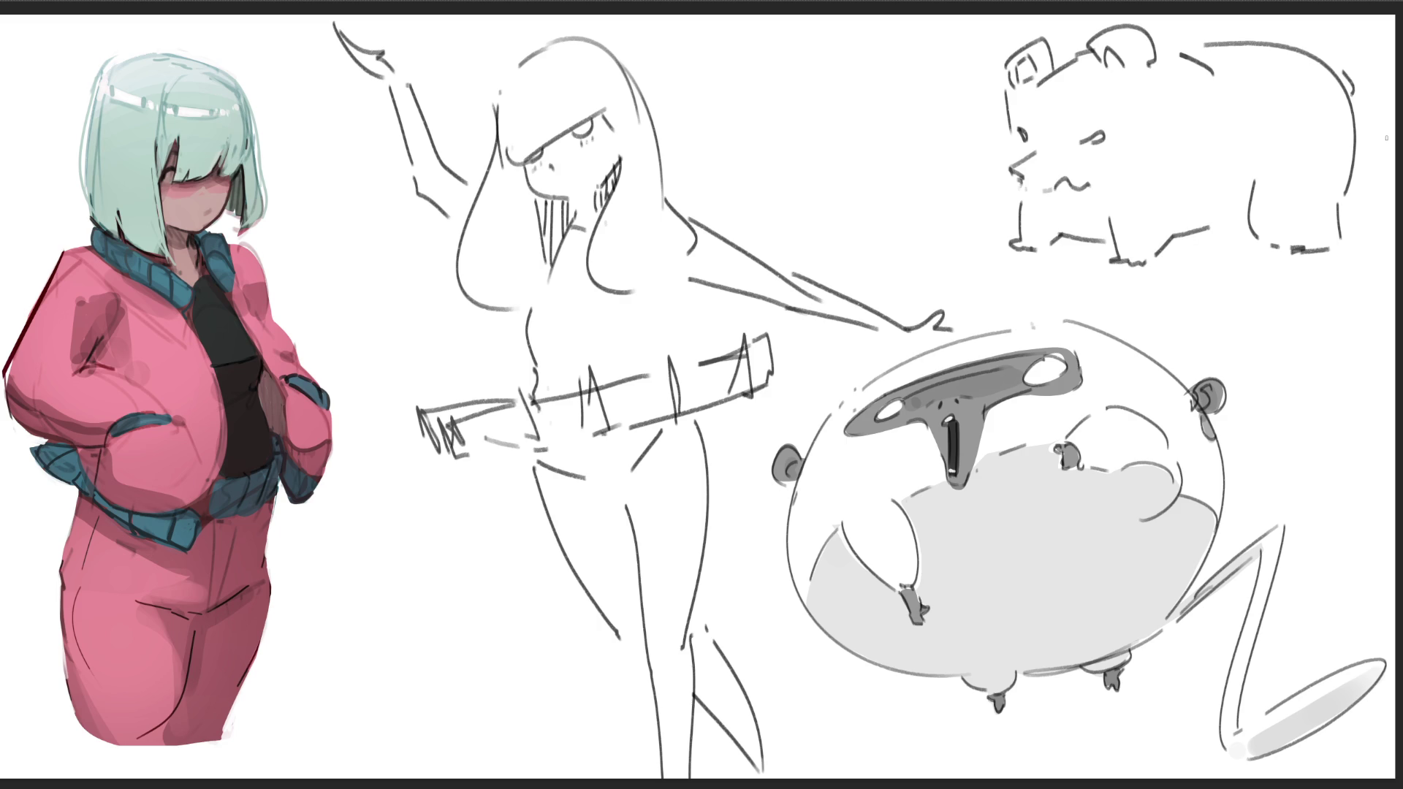
left_click_drag(1030, 195, 1051, 204)
left_click_drag(788, 77, 775, 166)
- Outline a long tilted box and draw parallel diagonal lines below and above it
mouse_move(789, 76)
left_mouse_down()
mouse_move(846, 106)
mouse_move(826, 199)
left_mouse_up()
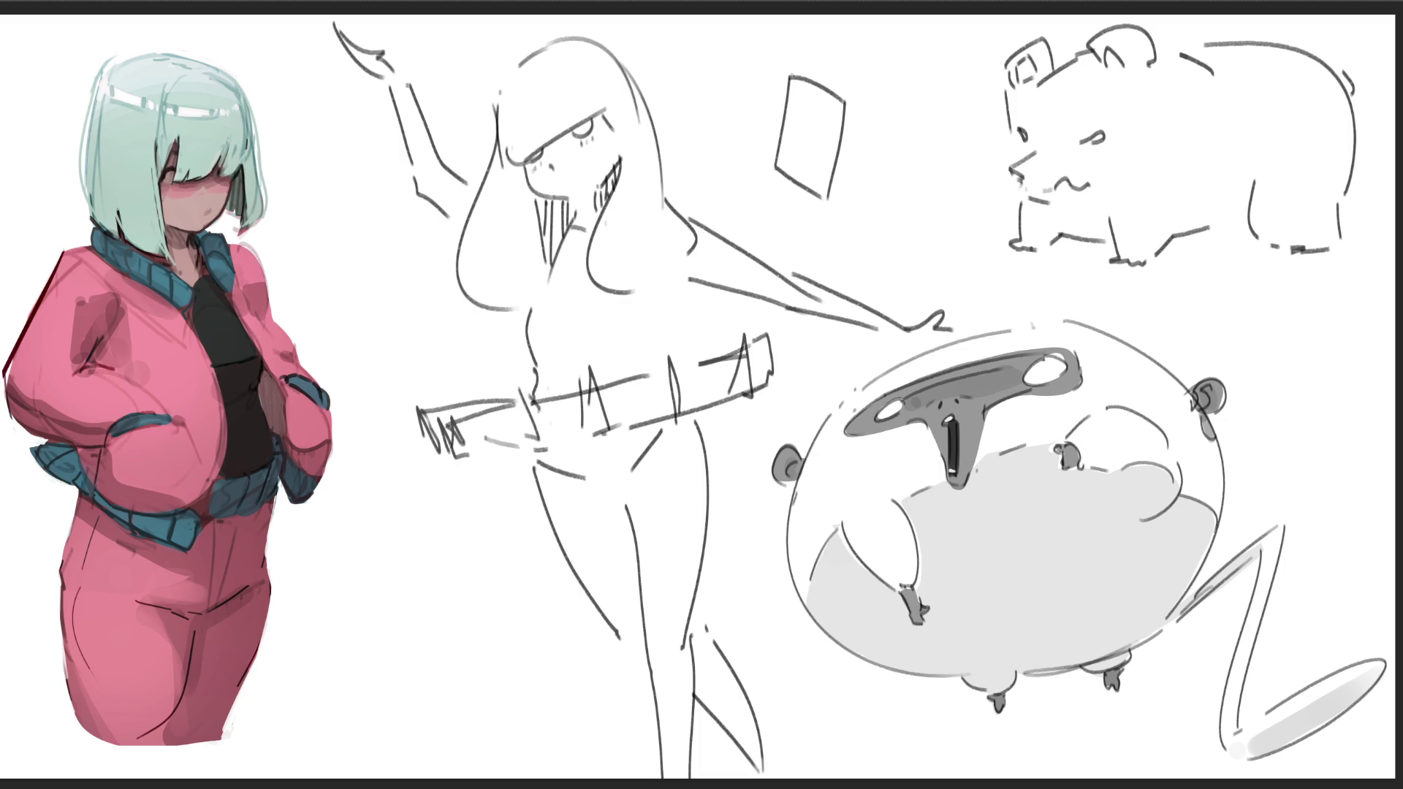
left_click_drag(790, 75, 920, 30)
left_click_drag(849, 107, 947, 58)
left_click_drag(828, 198, 943, 116)
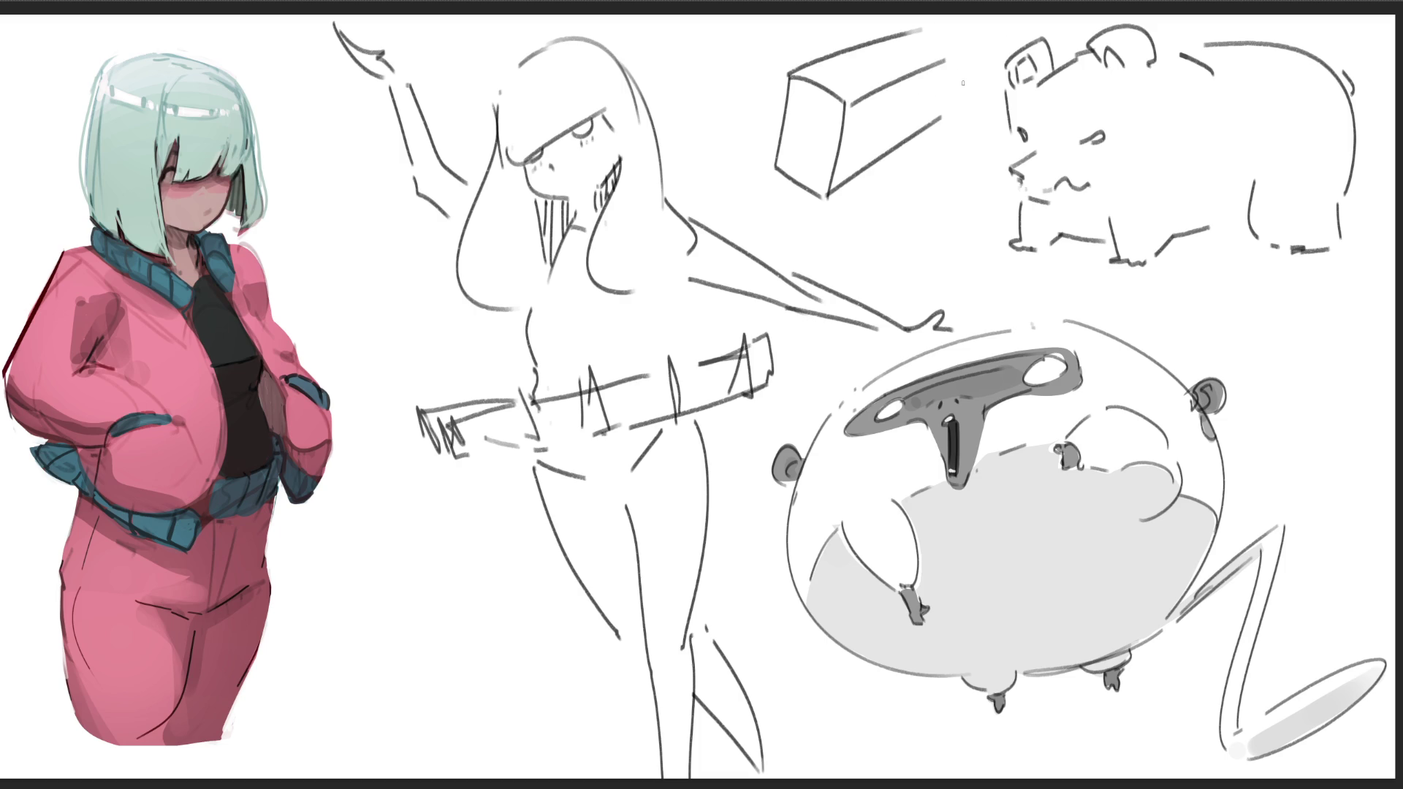
left_click_drag(967, 46, 958, 104)
left_click_drag(921, 30, 965, 45)
left_click_drag(671, 100, 908, 277)
left_click_drag(676, 75, 773, 24)
left_click_drag(647, 107, 877, 280)
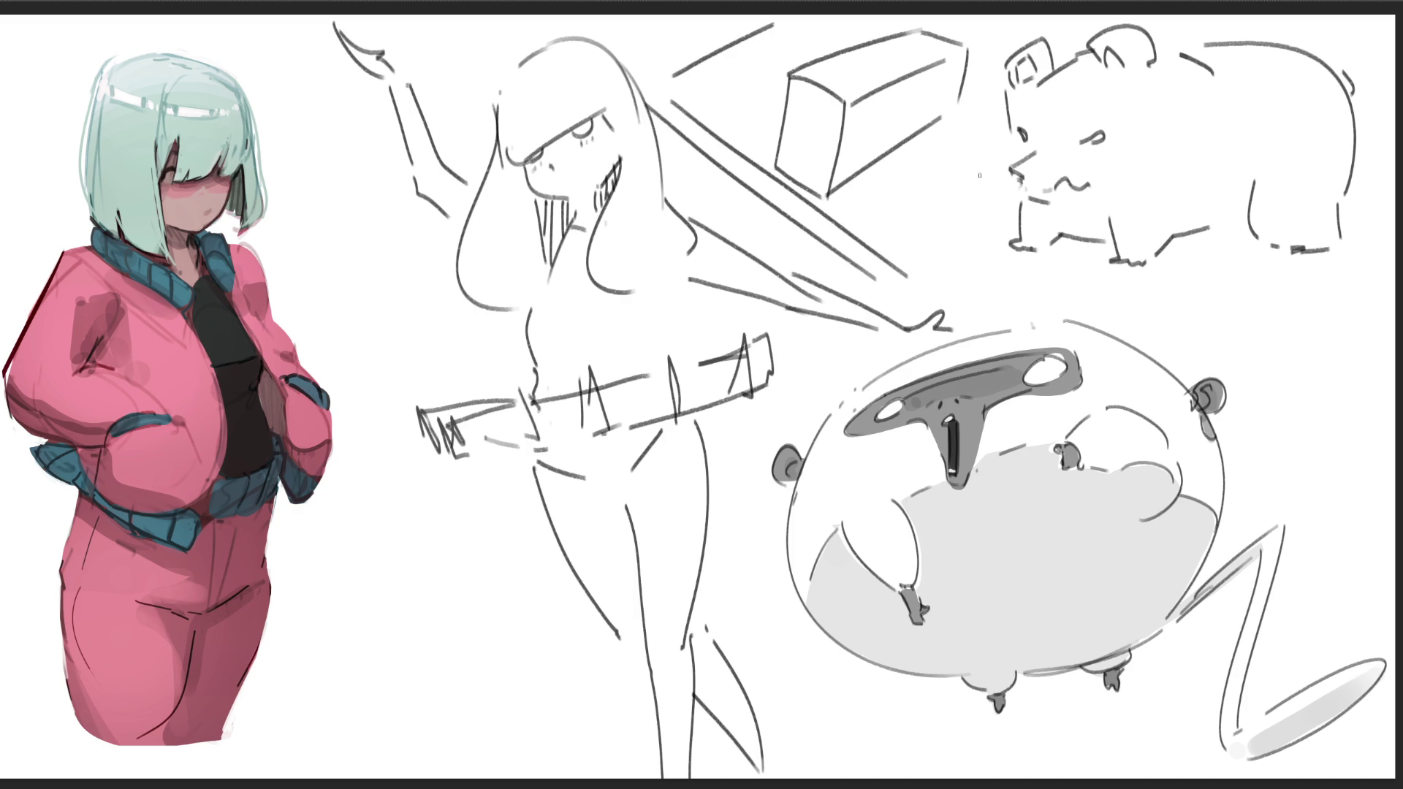
- Hatch vertical strokes under the box and shade its right face
left_click_drag(837, 192, 865, 241)
mouse_move(870, 168)
left_mouse_down()
mouse_move(888, 256)
mouse_move(914, 262)
left_mouse_up()
left_click_drag(915, 150, 946, 282)
left_click_drag(940, 130, 972, 271)
left_click_drag(965, 110, 995, 266)
left_click_drag(866, 114, 842, 151)
left_click_drag(894, 86, 851, 178)
mouse_move(929, 66)
left_mouse_down()
mouse_move(877, 160)
mouse_move(897, 152)
left_mouse_up()
left_click_drag(967, 48, 940, 114)
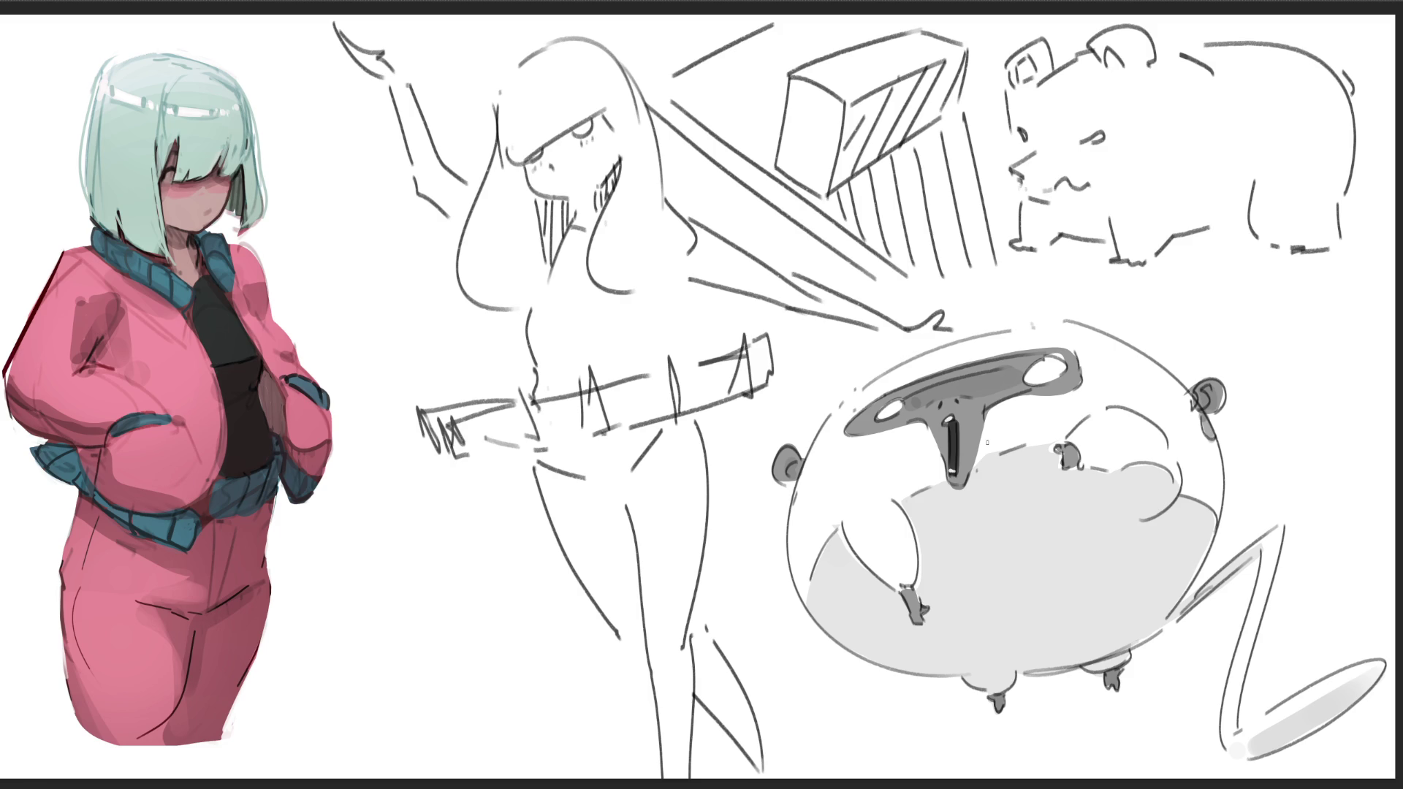
- Hatch the box's left face, then scribble a large B shape with a long tail beside the pink character
left_click_drag(783, 149, 803, 192)
left_click_drag(791, 104, 833, 208)
left_click_drag(802, 63, 847, 150)
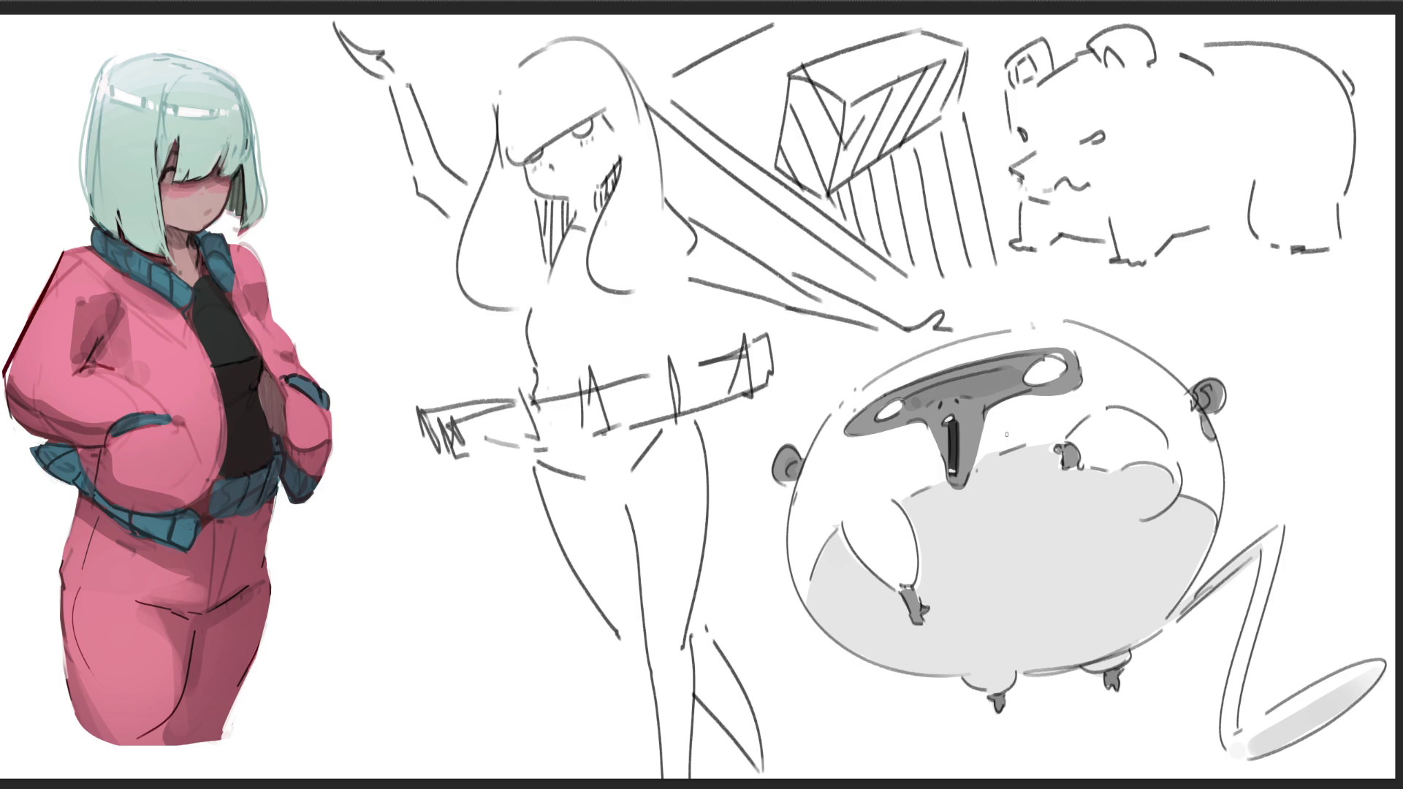
mouse_move(314, 255)
left_mouse_down()
mouse_move(336, 287)
mouse_move(285, 241)
mouse_move(391, 274)
mouse_move(360, 408)
left_mouse_up()
mouse_move(315, 351)
left_mouse_down()
mouse_move(380, 344)
mouse_move(428, 504)
mouse_move(361, 599)
mouse_move(436, 542)
mouse_move(410, 618)
mouse_move(289, 687)
left_mouse_up()
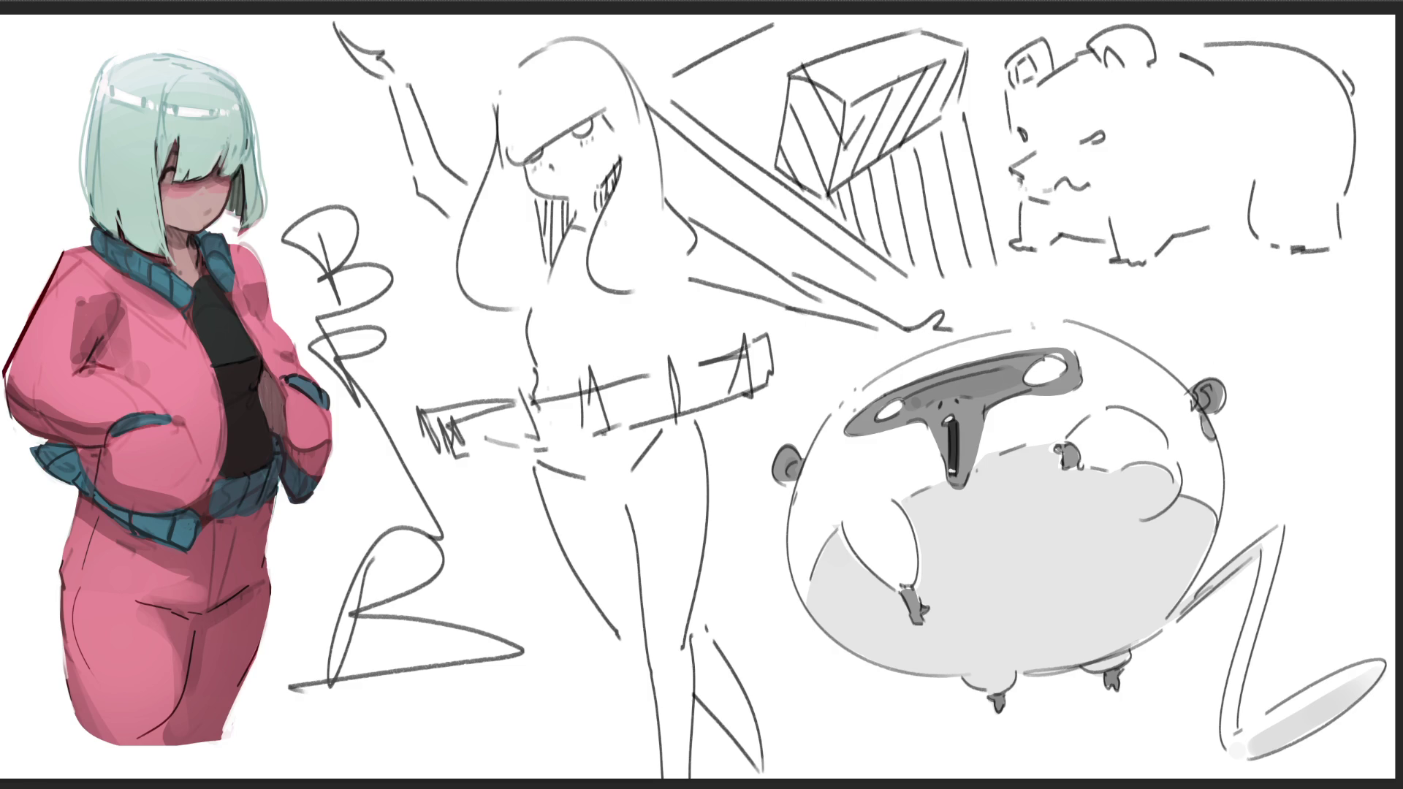
- Zoom out, undo the stray curved and B-shaped pencil strokes, and delete the rough sketches
key("ctrl+minus")
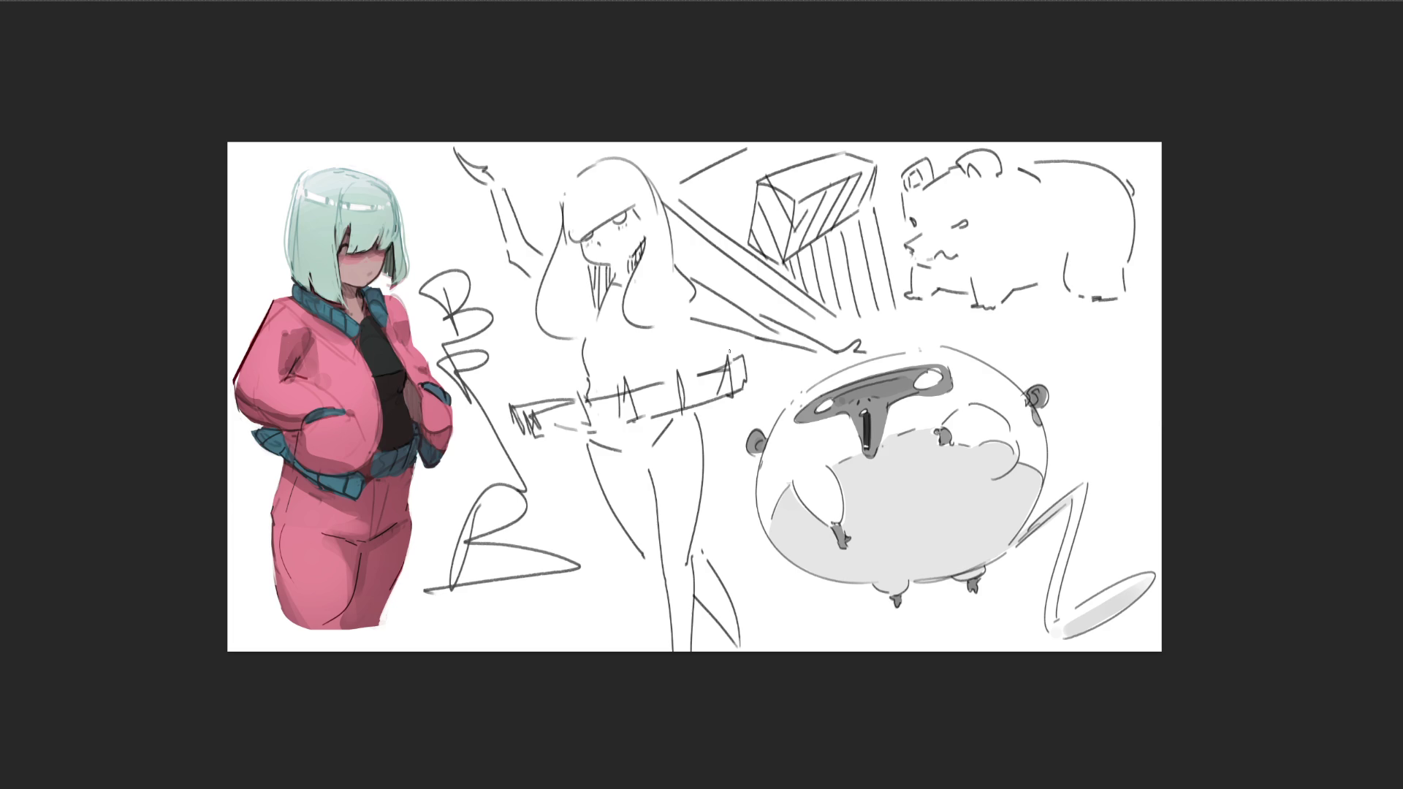
left_click_drag(794, 373, 751, 429)
key("ctrl+z")
key("ctrl+z")
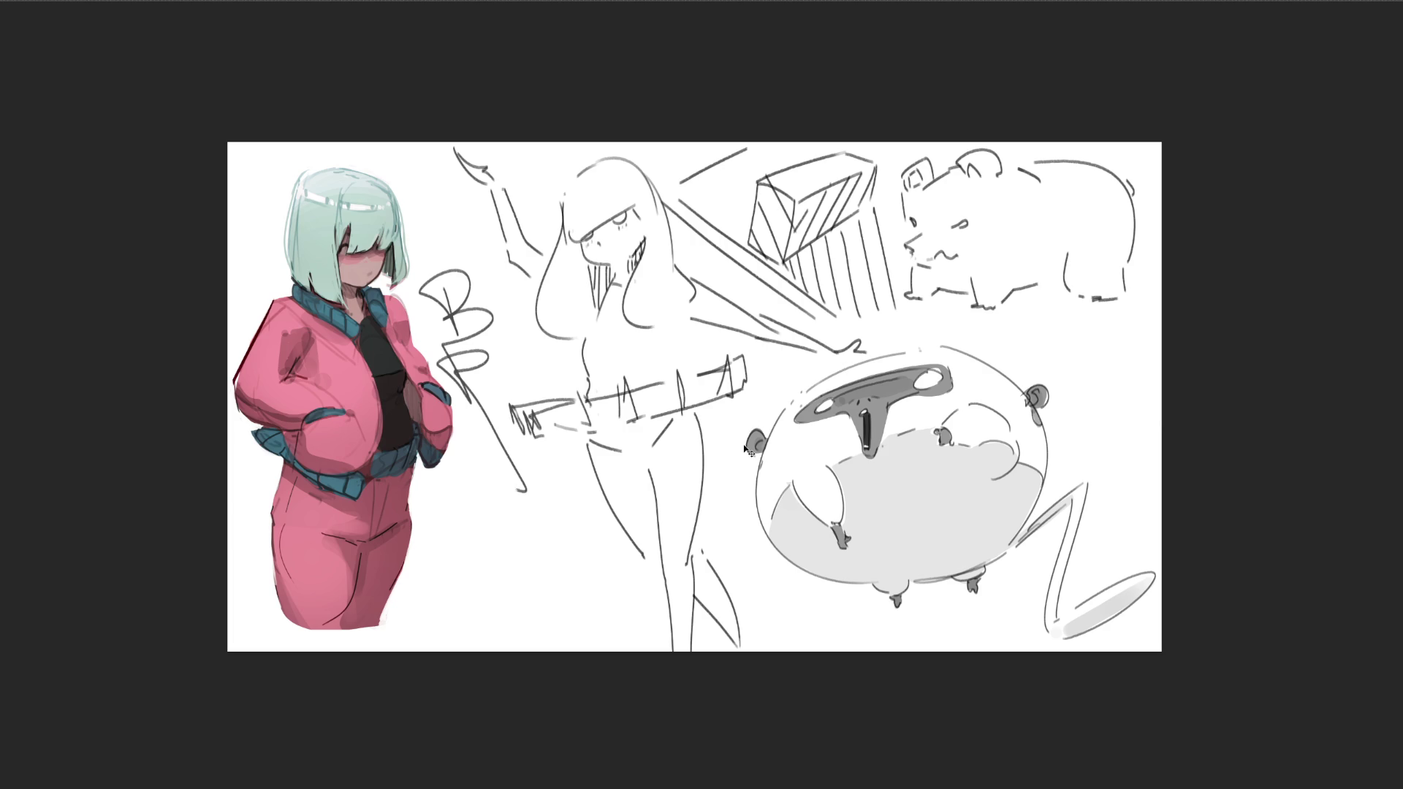
key("ctrl+z")
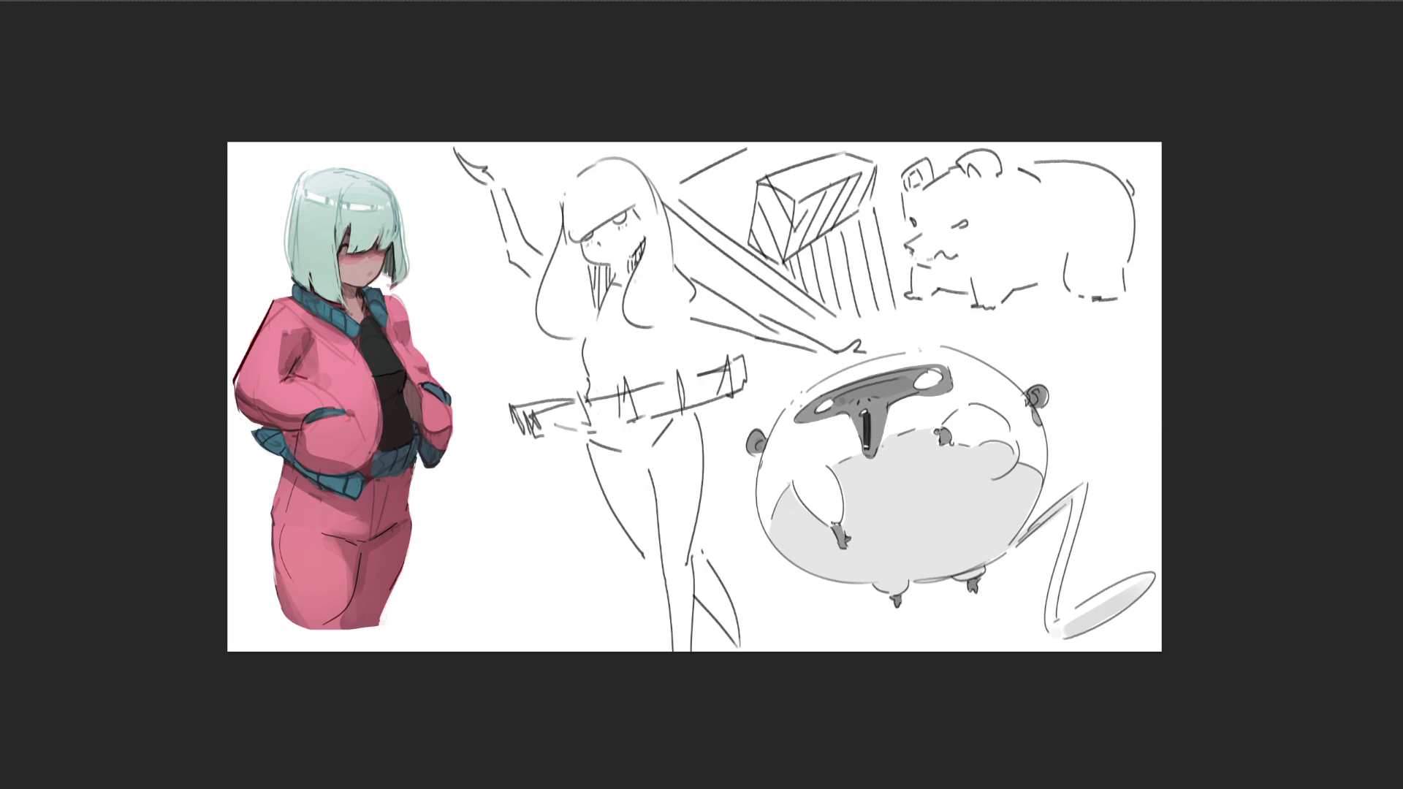
key("Delete")
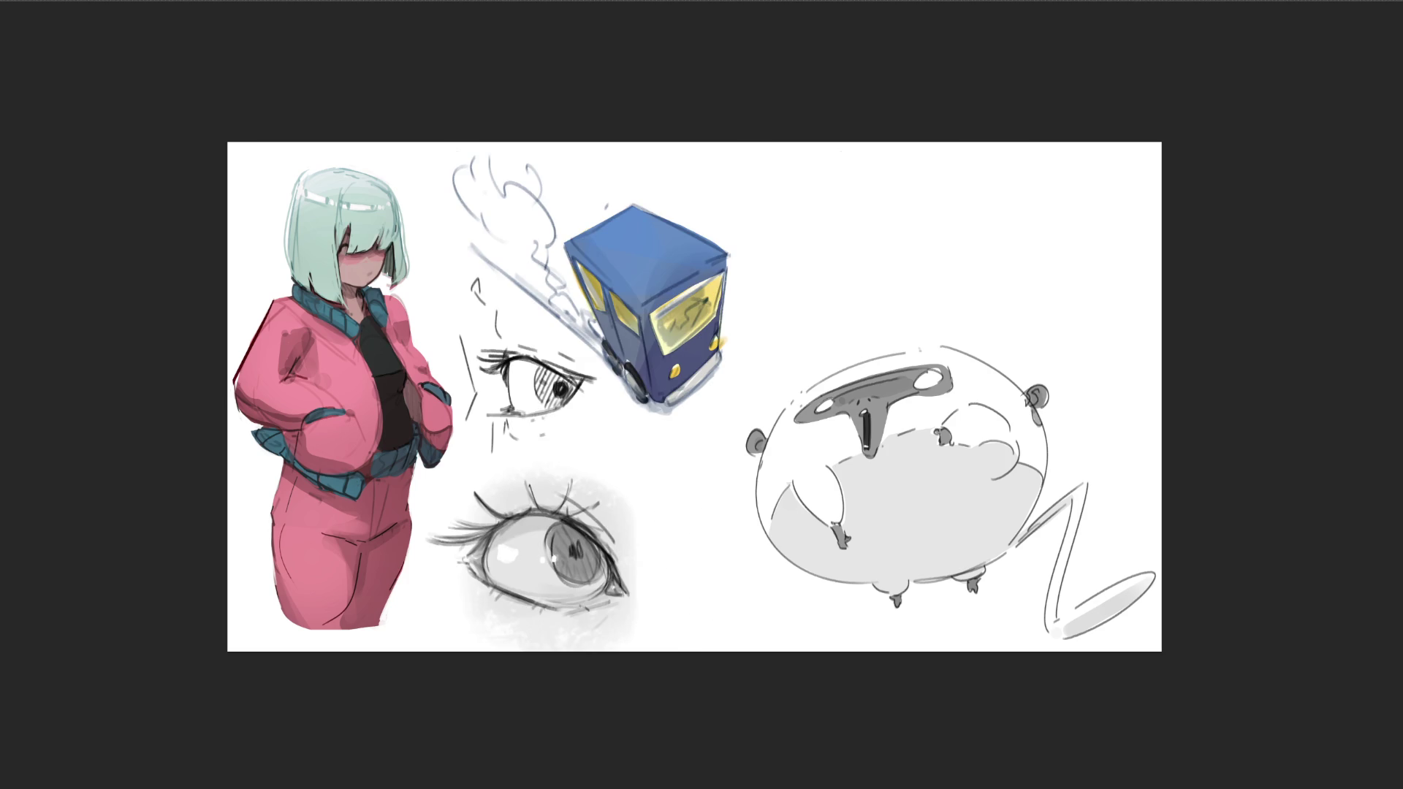
- Extend the canvas past its right edge, then past its left edge, applying each crop
key("ctrl+t")
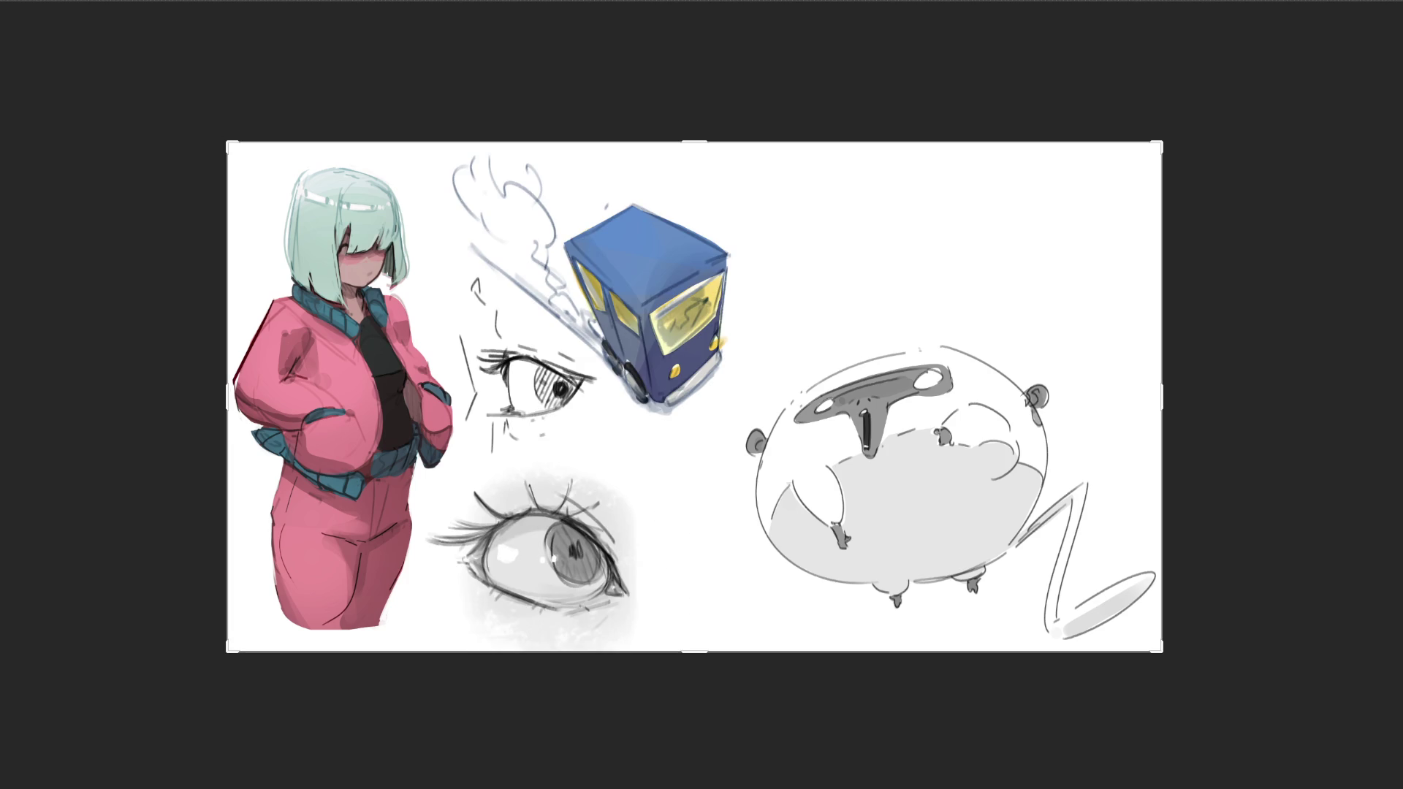
left_click_drag(1162, 394, 1339, 413)
key("Return")
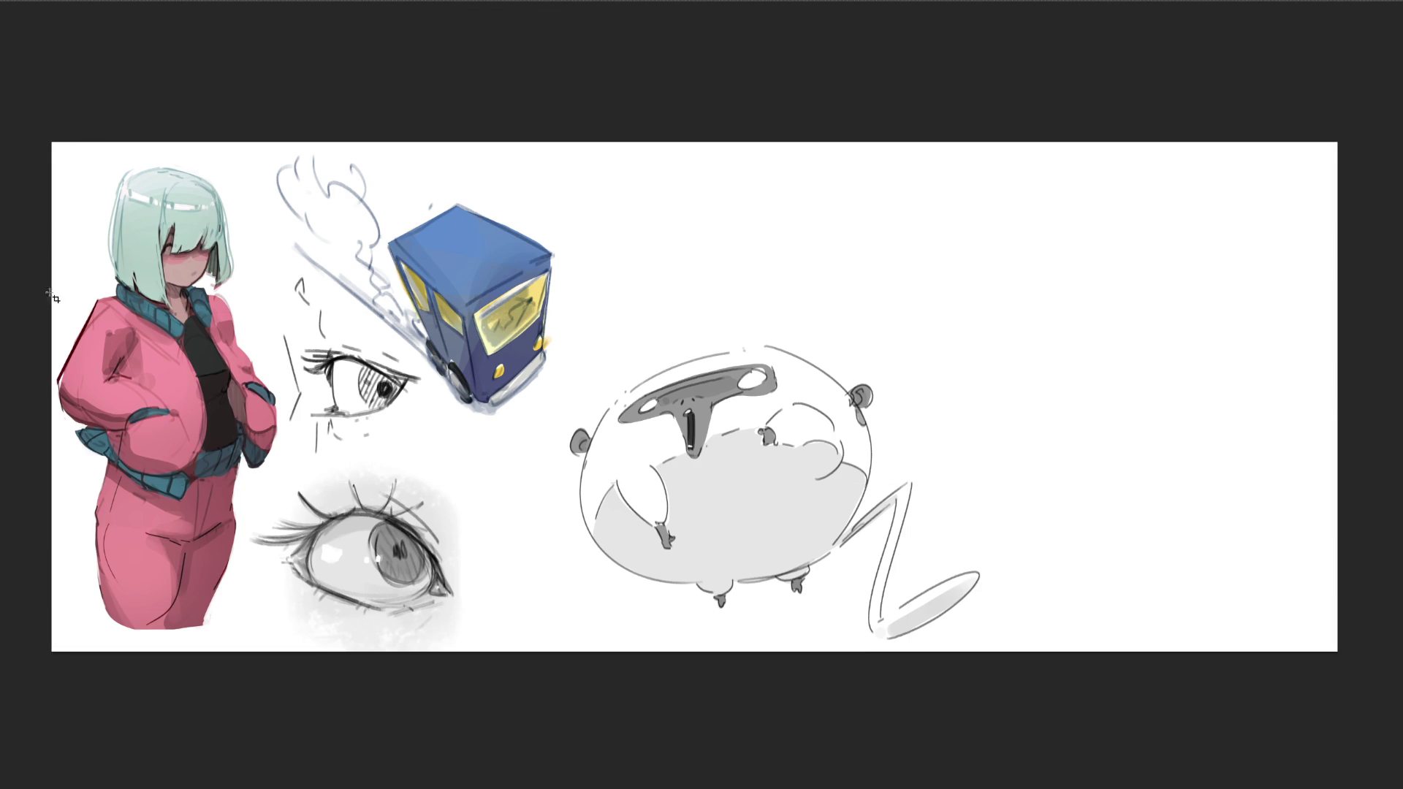
left_click_drag(53, 394, 4, 395)
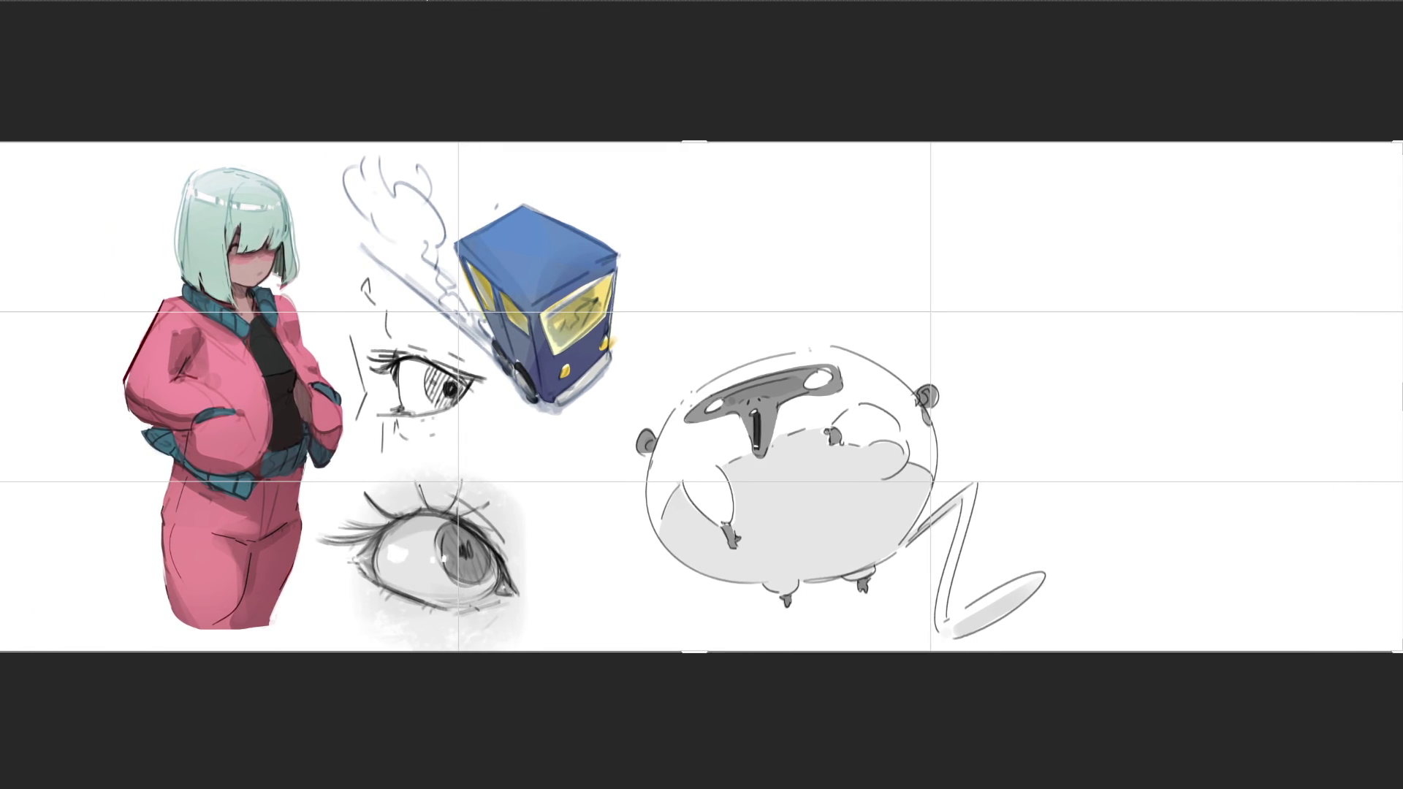
key("Return")
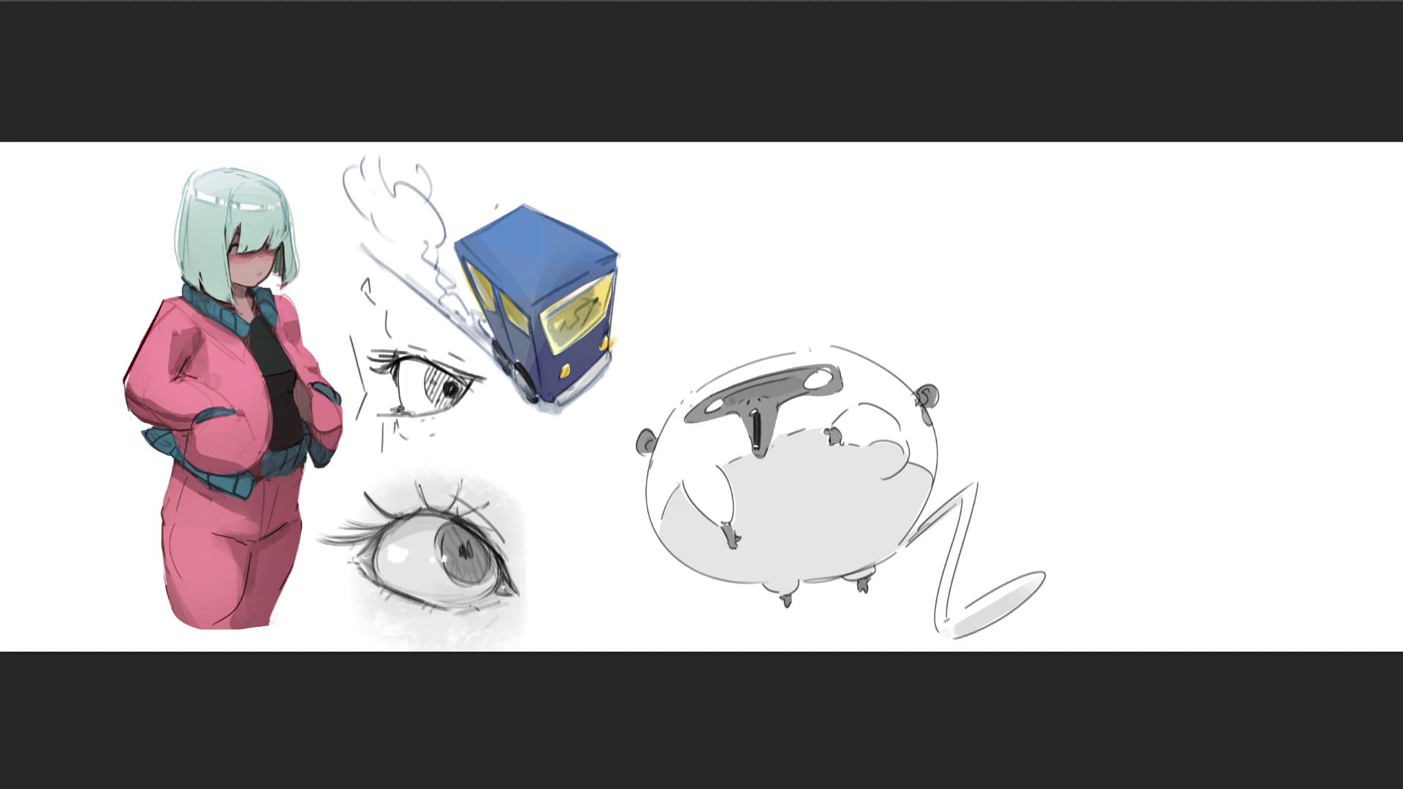
- Move the van and eye sketches to the far left and the pink-jacket girl rightward
left_click(543, 331)
left_click_drag(588, 320, 270, 322)
key("ctrl+d")
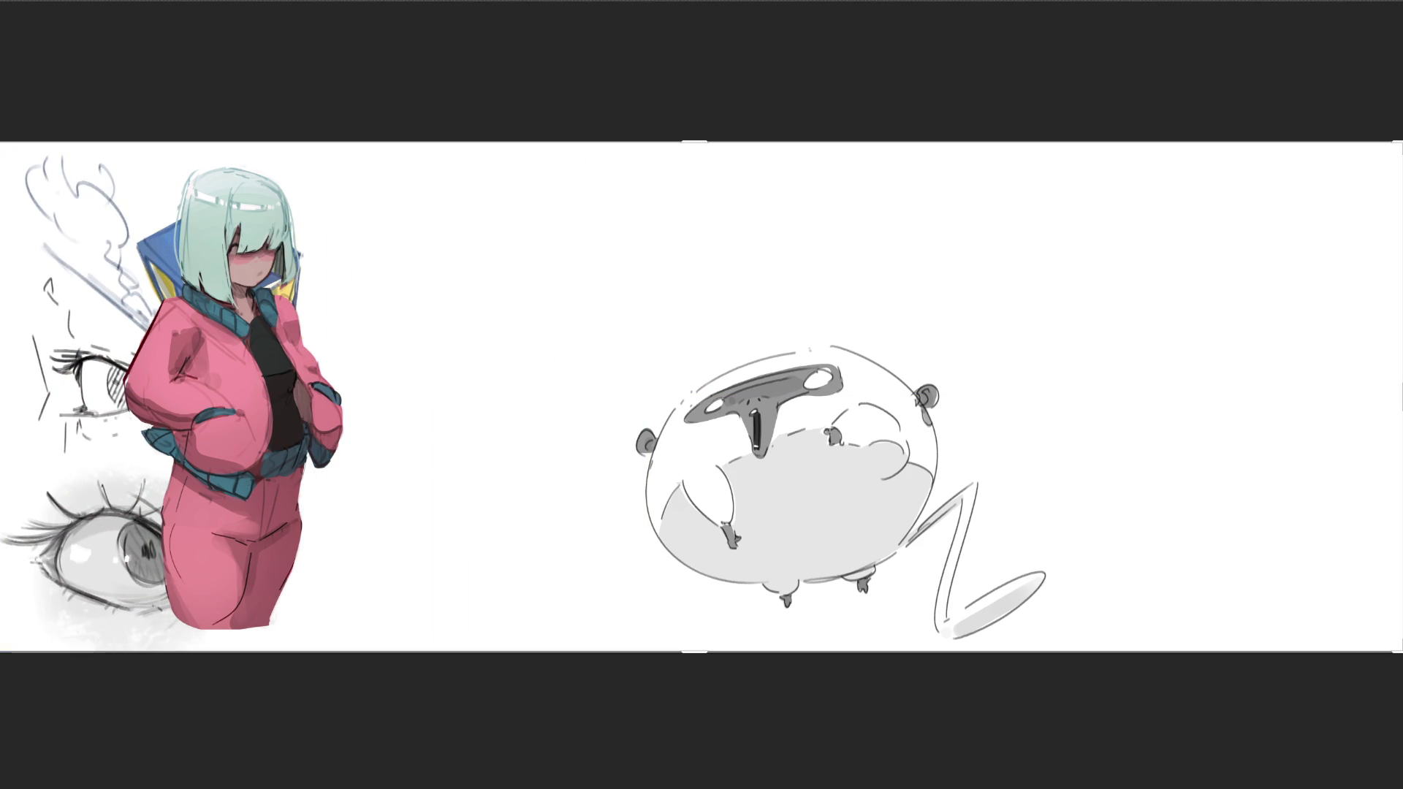
mouse_move(268, 276)
left_mouse_down()
mouse_move(443, 280)
mouse_move(426, 280)
left_mouse_up()
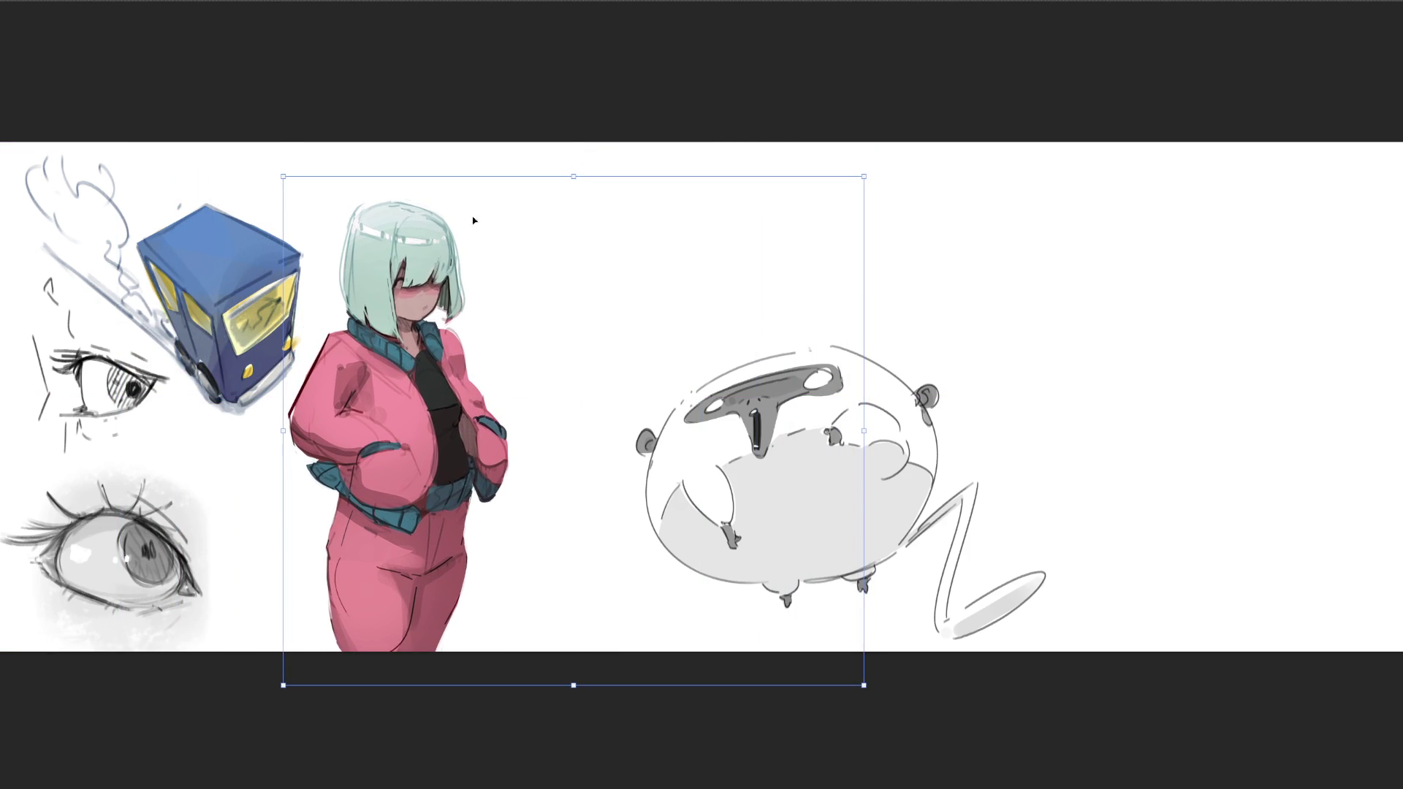
key("Return")
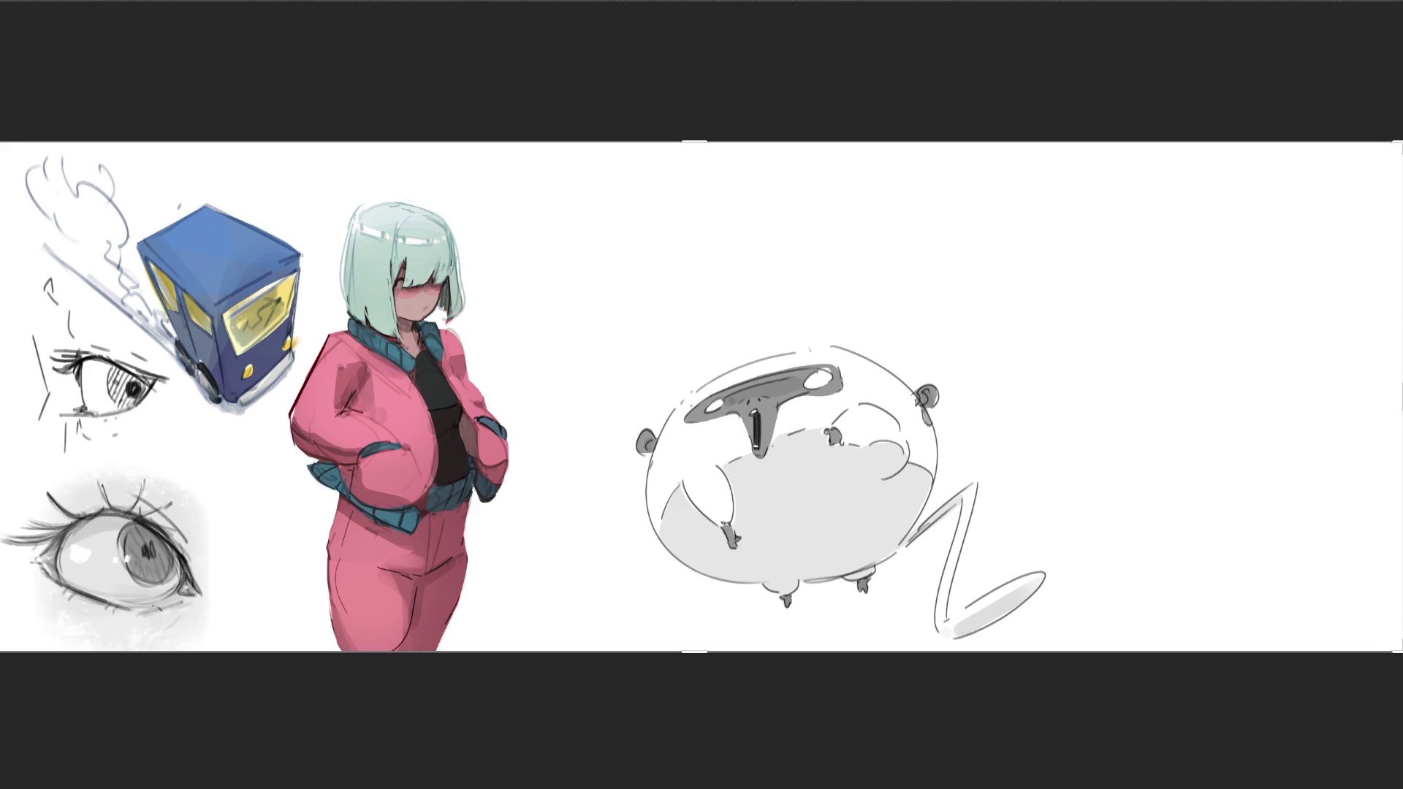
- Transform the bubble creature sketch up to the upper right of the banner
key("ctrl+t")
mouse_move(831, 416)
left_mouse_down()
mouse_move(1177, 420)
mouse_move(1162, 213)
left_mouse_up()
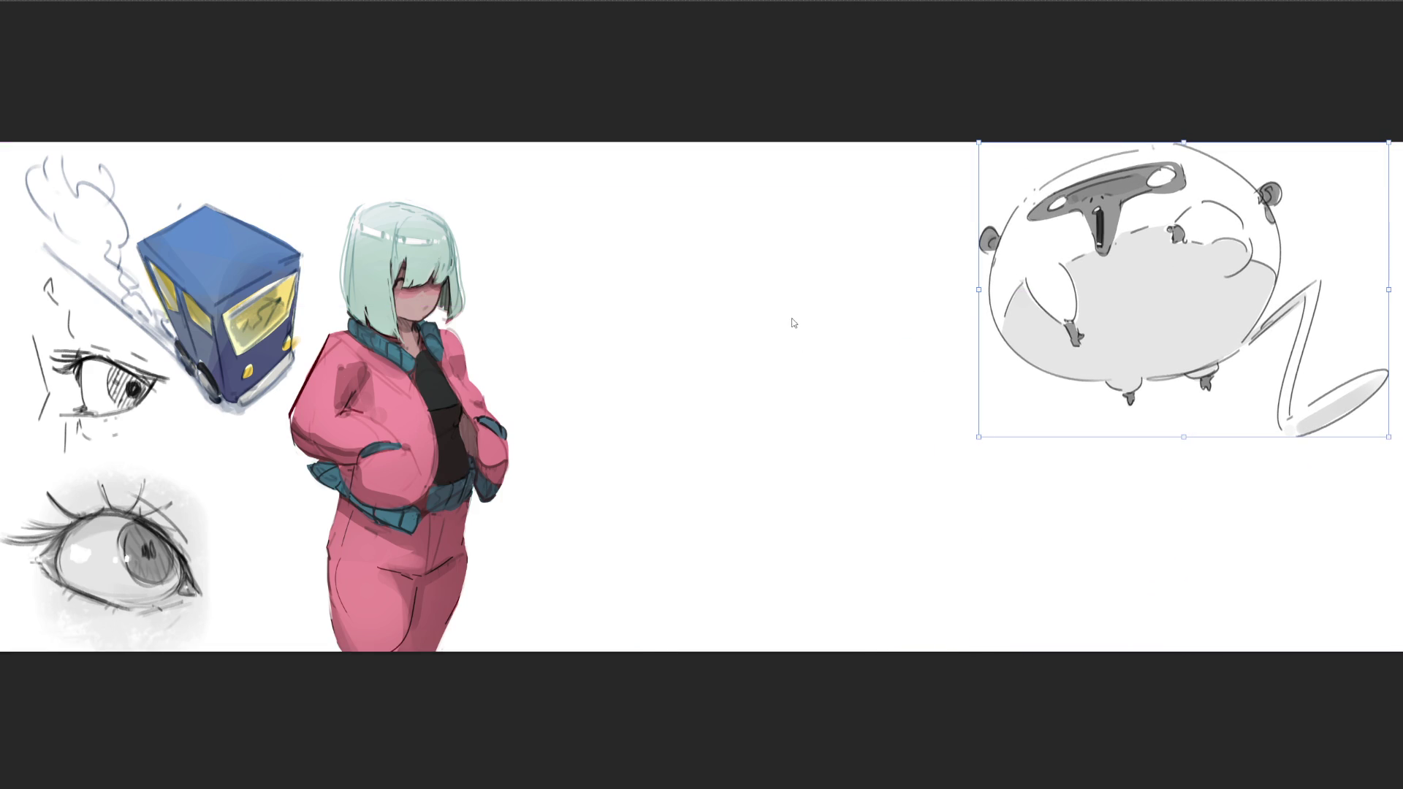
key("Return")
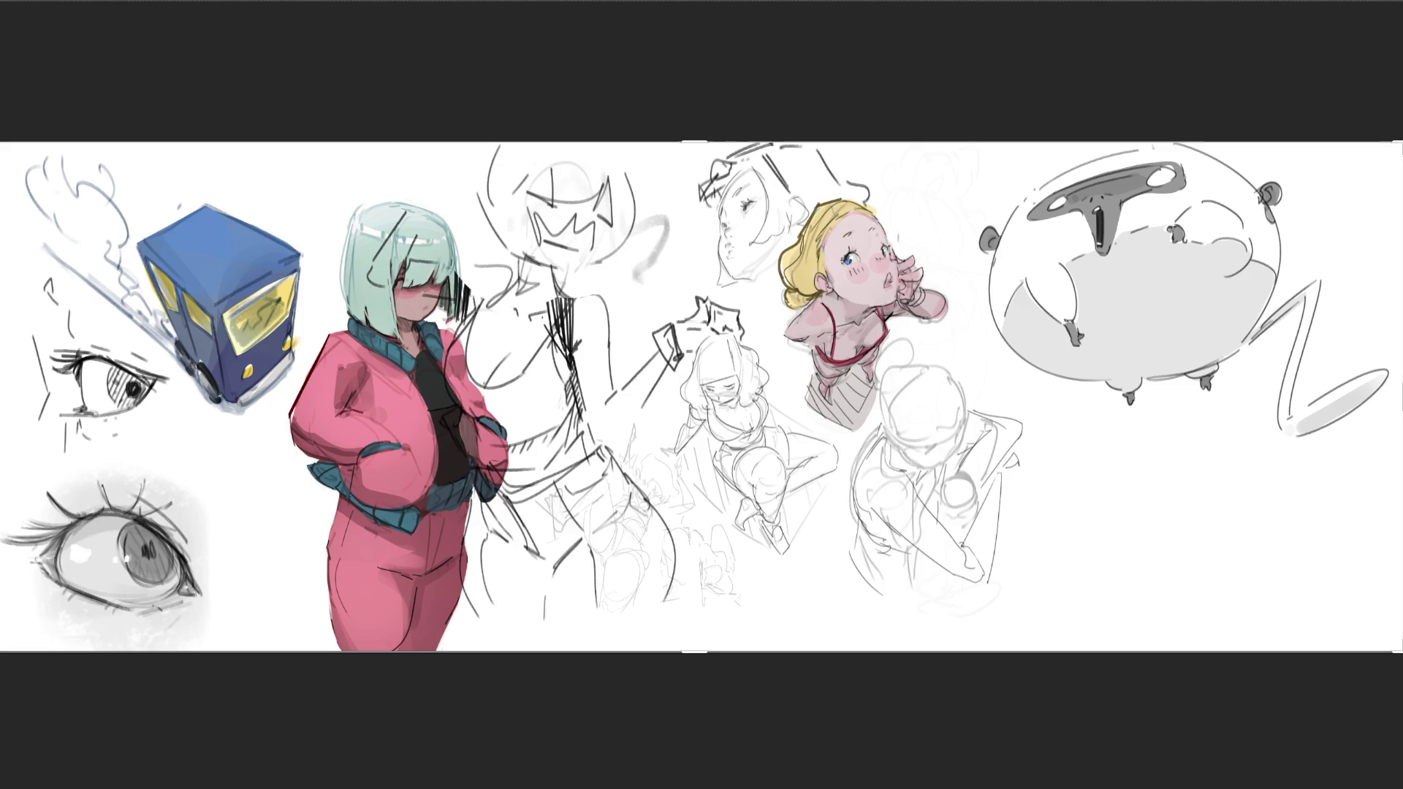
- Draw a thin stroke on the middle sketch, lasso and delete part of it, then undo the deletion
mouse_move(666, 282)
left_mouse_down()
mouse_move(742, 305)
mouse_move(759, 342)
mouse_move(671, 395)
mouse_move(665, 460)
left_mouse_up()
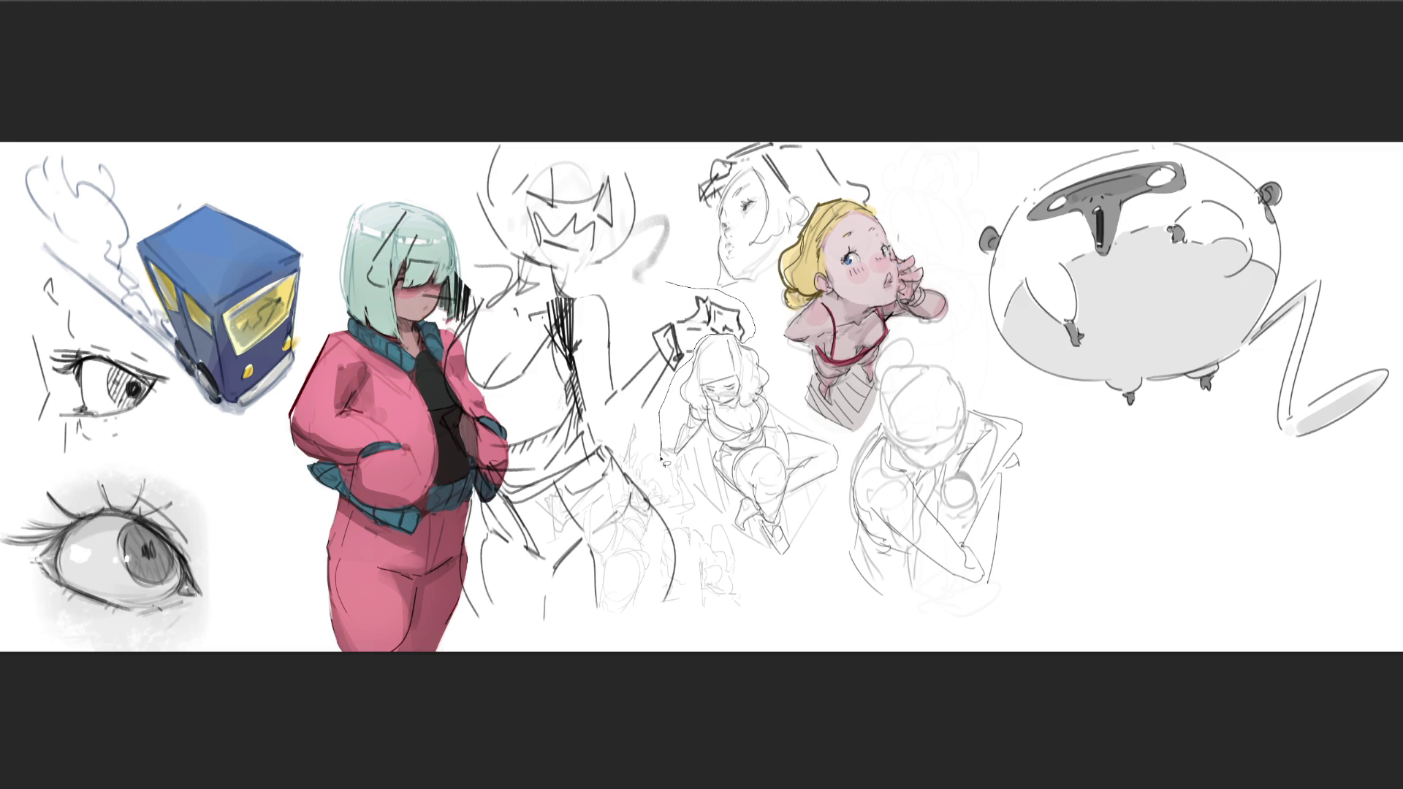
mouse_move(698, 514)
left_mouse_down()
mouse_move(723, 526)
mouse_move(761, 668)
mouse_move(103, 50)
mouse_move(478, 75)
mouse_move(660, 162)
mouse_move(687, 289)
left_mouse_up()
key("Delete")
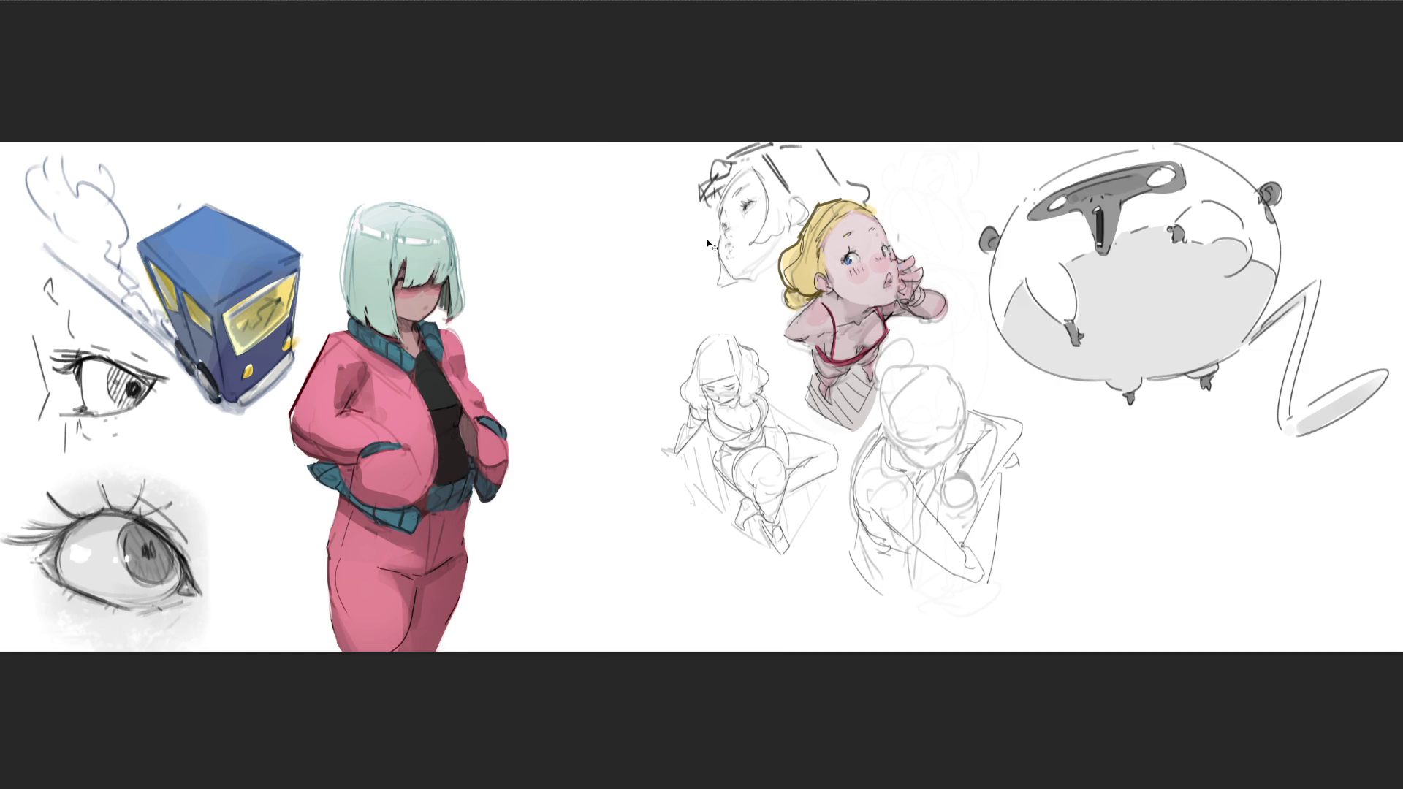
key("ctrl+z")
- Reposition the middle figure sketch group toward the banner centre and nudge it slightly right
key("ctrl+t")
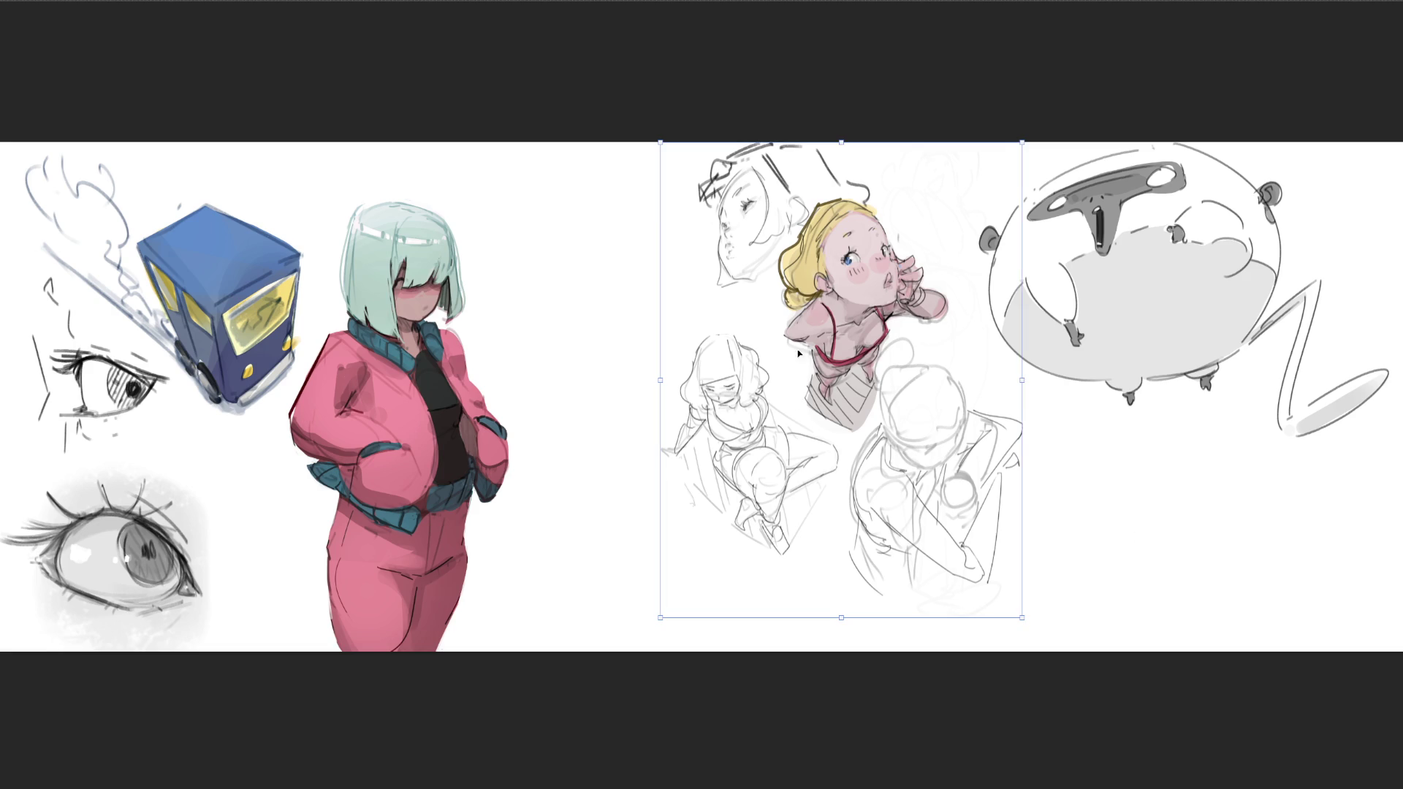
mouse_move(786, 331)
left_mouse_down()
mouse_move(652, 333)
mouse_move(1006, 397)
mouse_move(1081, 383)
mouse_move(849, 376)
left_mouse_up()
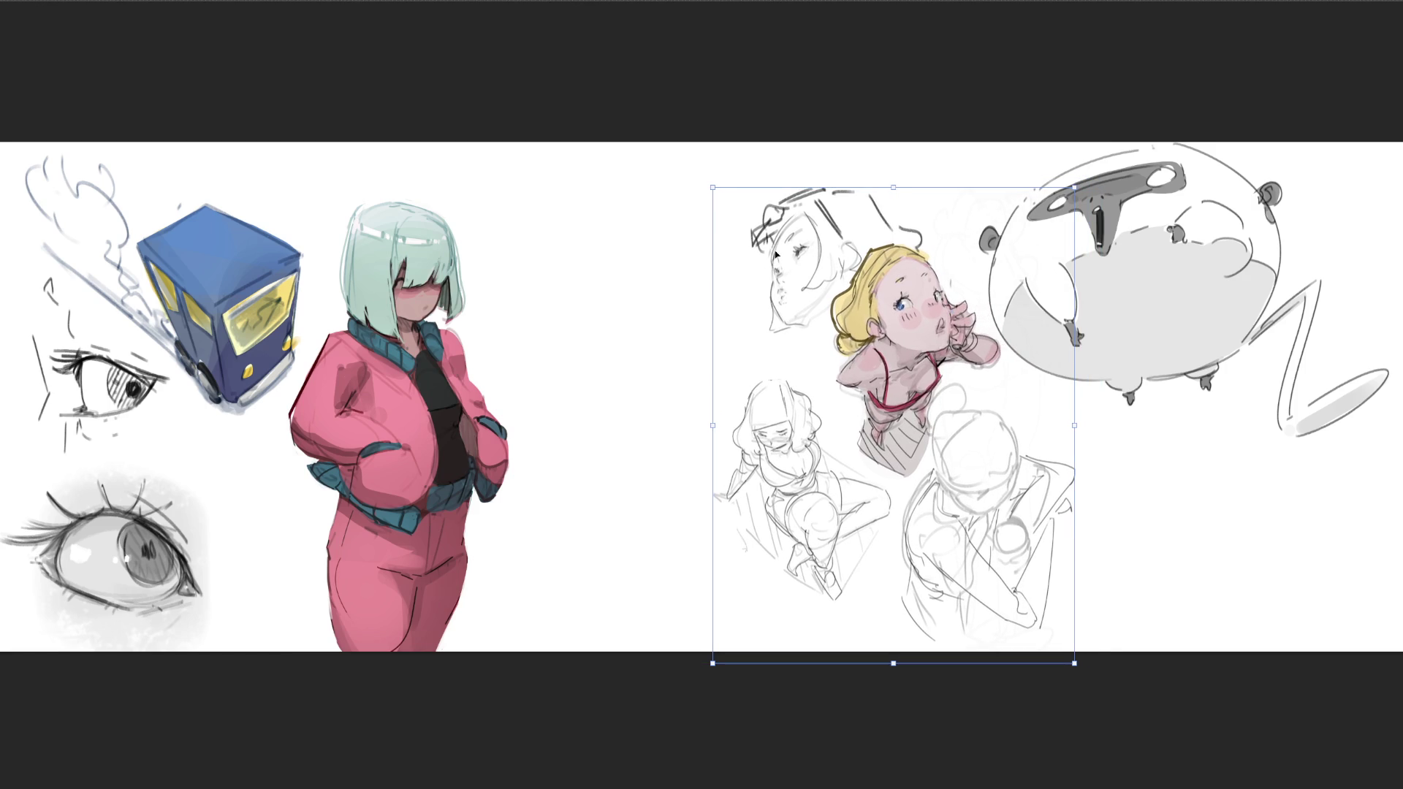
key("Return")
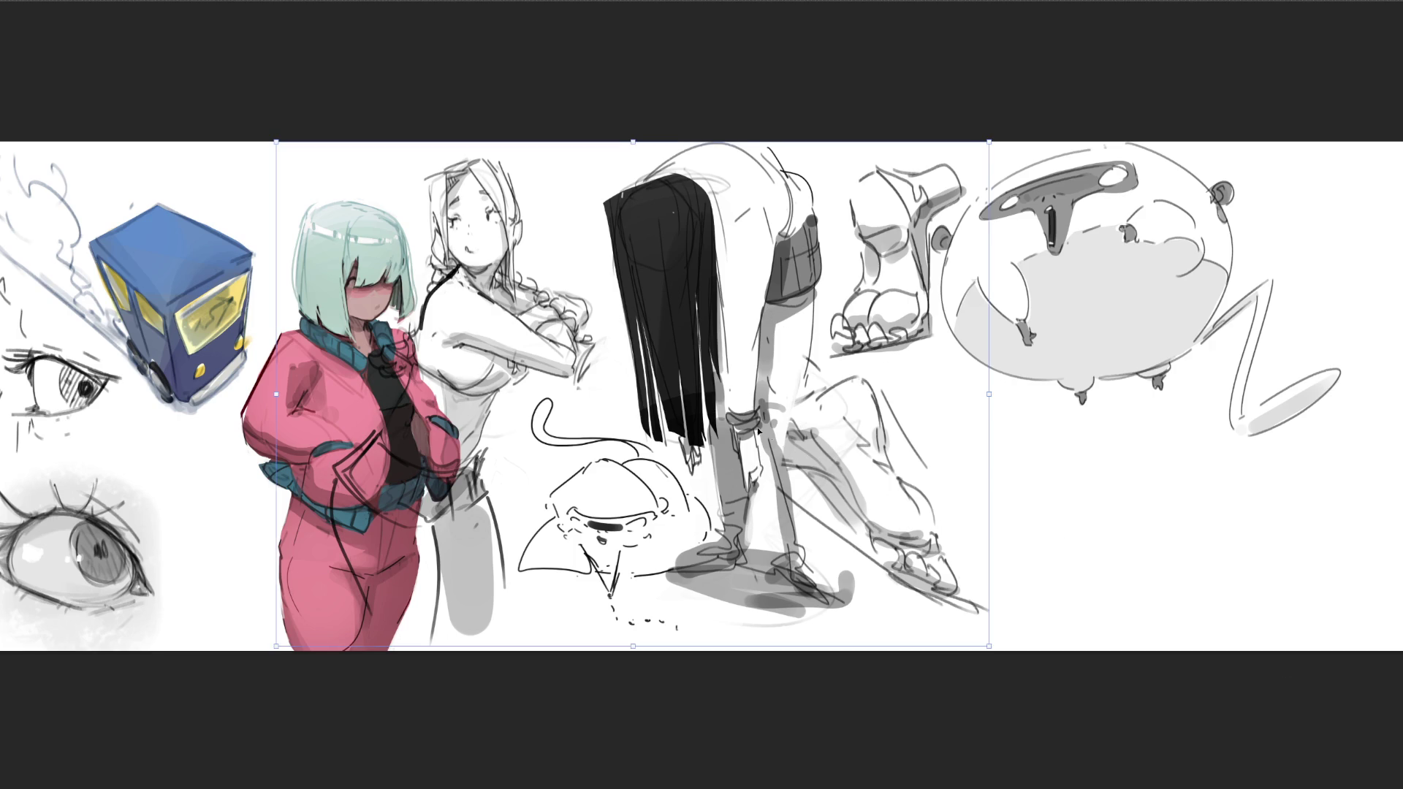
left_click_drag(834, 434, 856, 433)
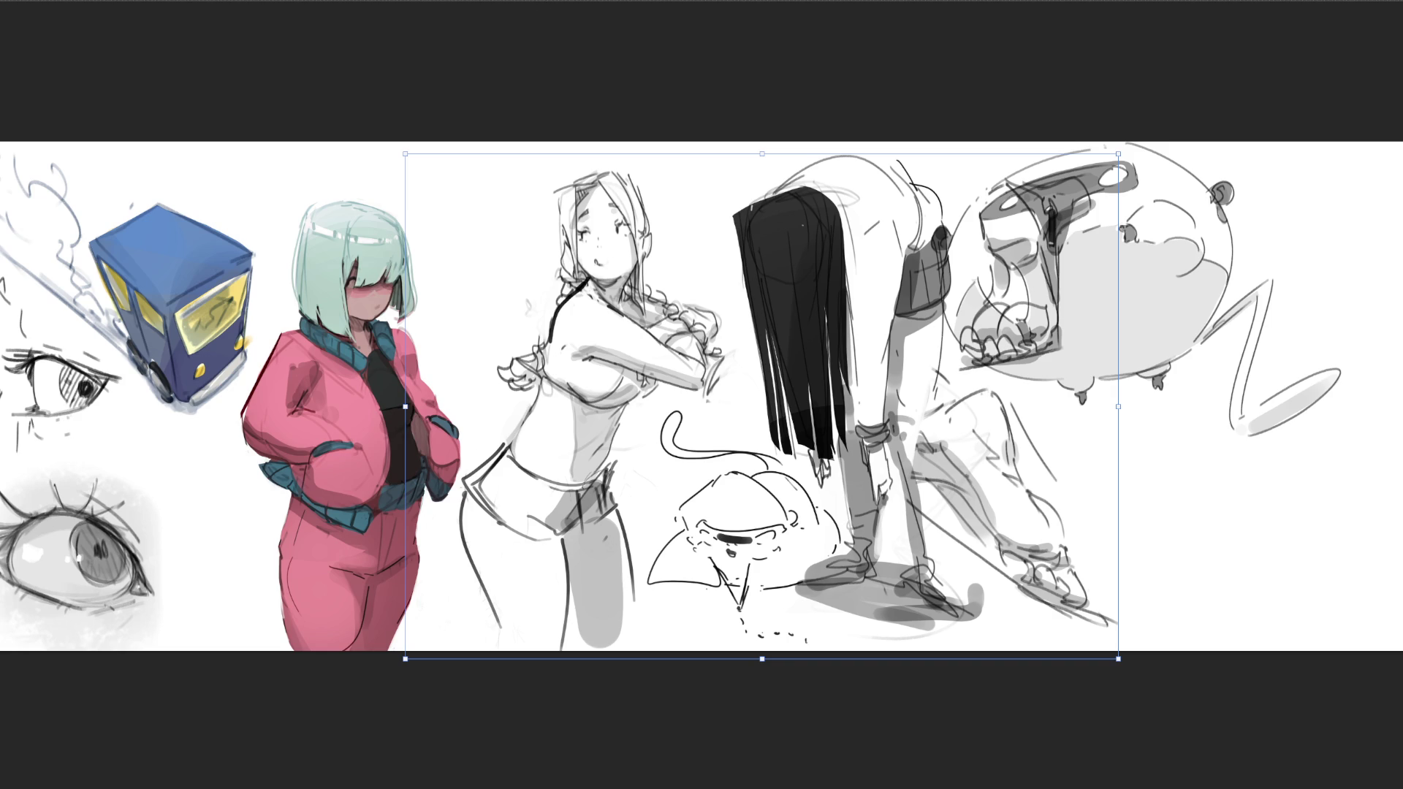
key("Return")
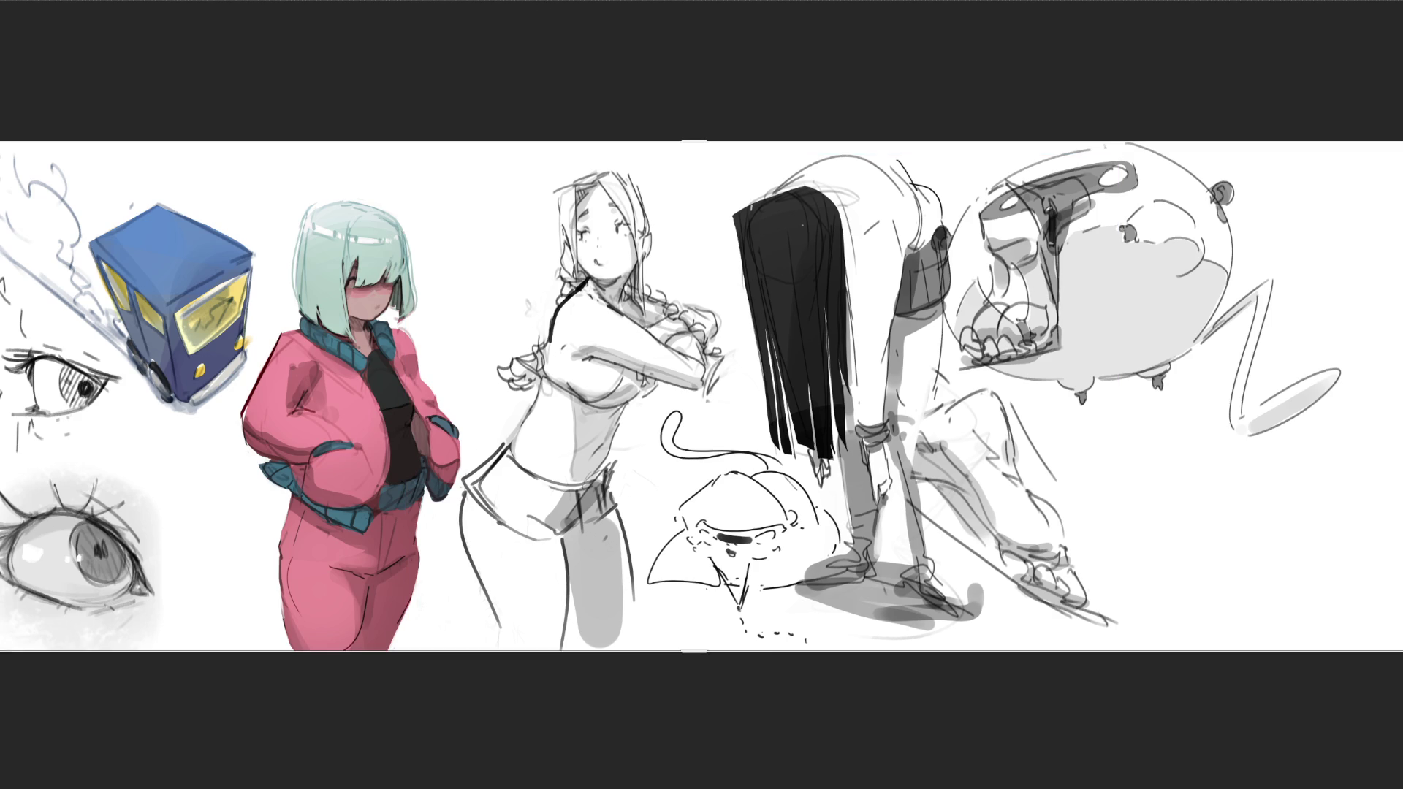
- Move the round creature sketch to the lower right and scale it down
key("ctrl+t")
left_click_drag(1083, 341, 1144, 471)
mouse_move(1003, 277)
left_mouse_down()
mouse_move(1065, 304)
mouse_move(1066, 358)
left_mouse_up()
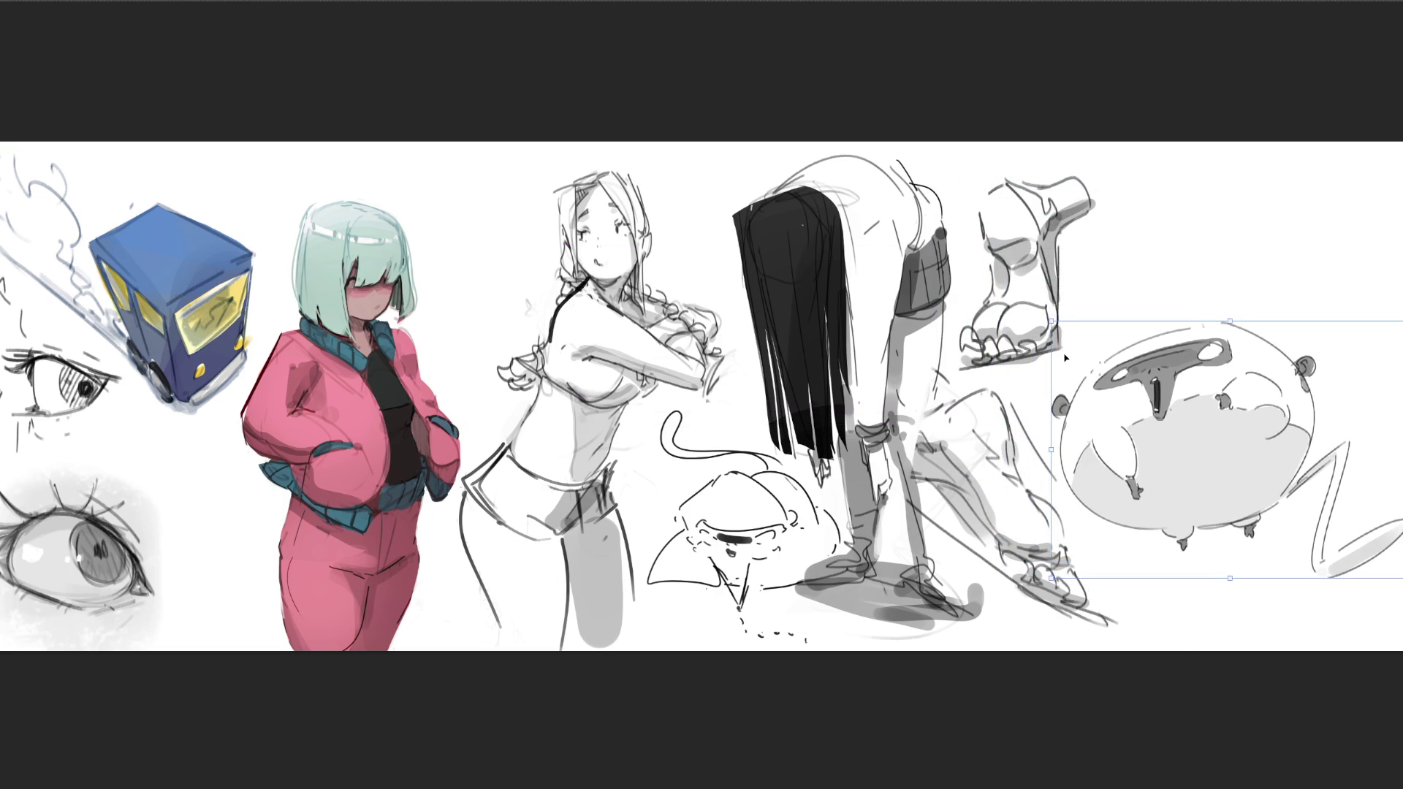
key("Return")
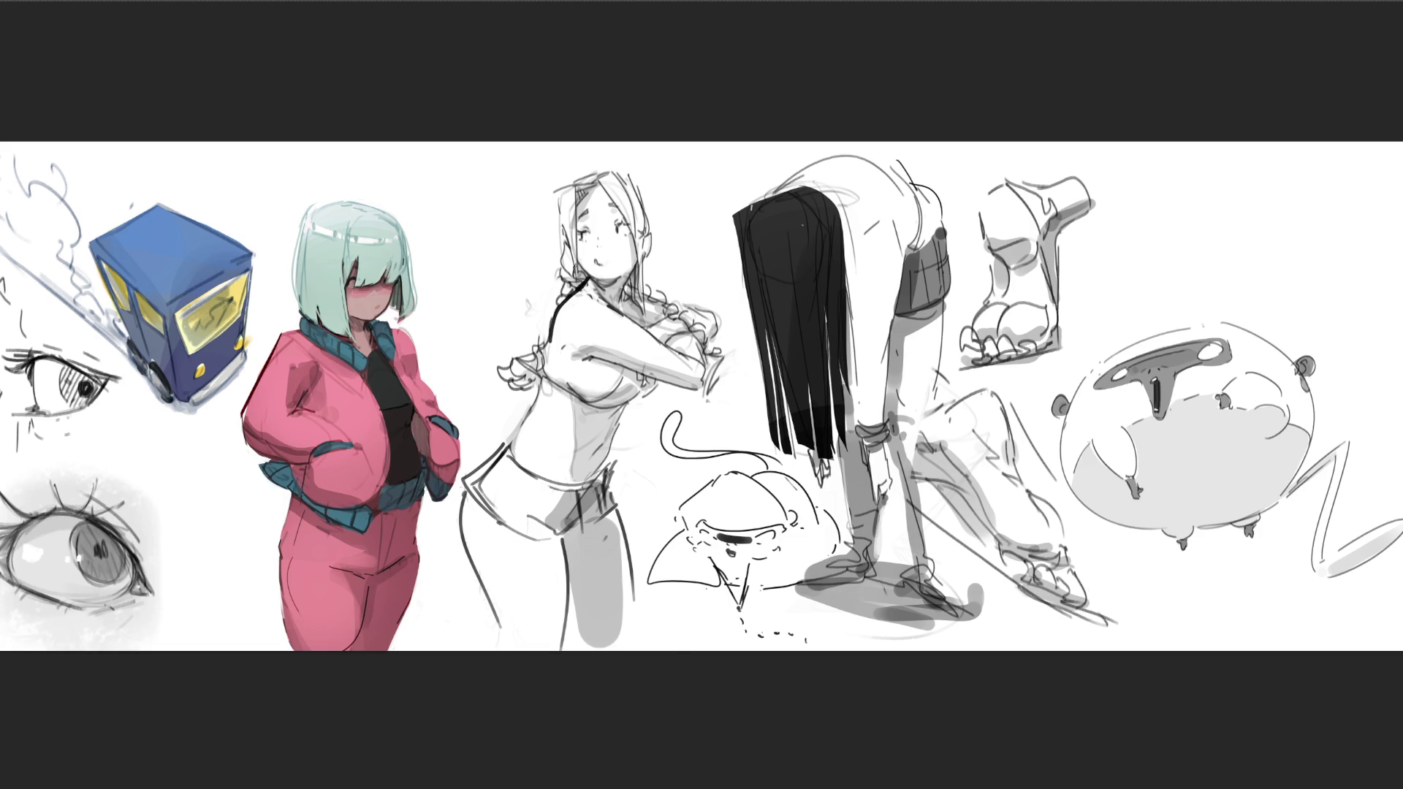
mouse_move(584, 468)
left_mouse_down()
mouse_move(701, 453)
mouse_move(720, 292)
mouse_move(658, 168)
mouse_move(585, 179)
left_mouse_up()
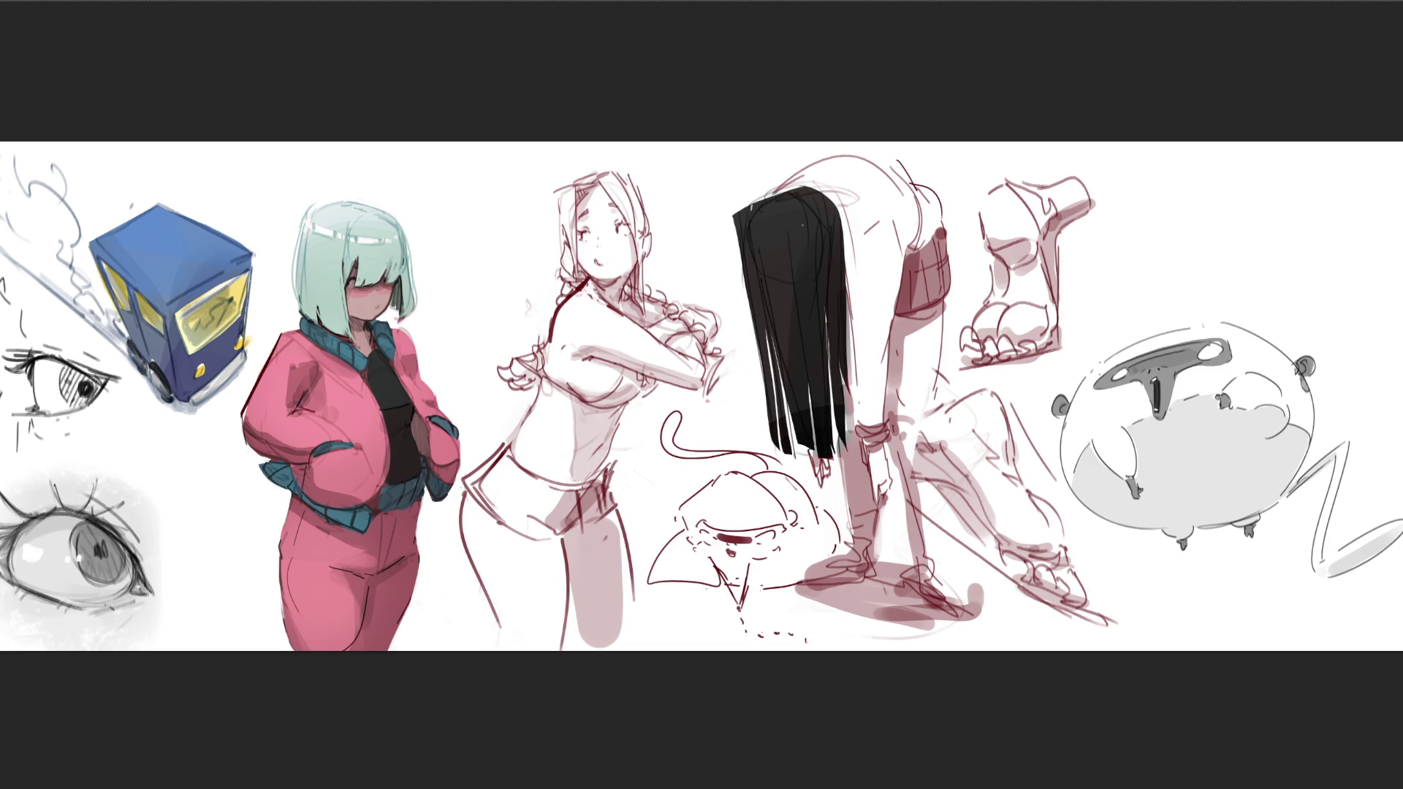
- With an enlarged brush, tint the round creature pink and then fill it with orange
key("bracketright")
key("bracketright")
key("bracketright")
mouse_move(1140, 314)
left_mouse_down()
mouse_move(1184, 351)
mouse_move(1323, 607)
left_mouse_up()
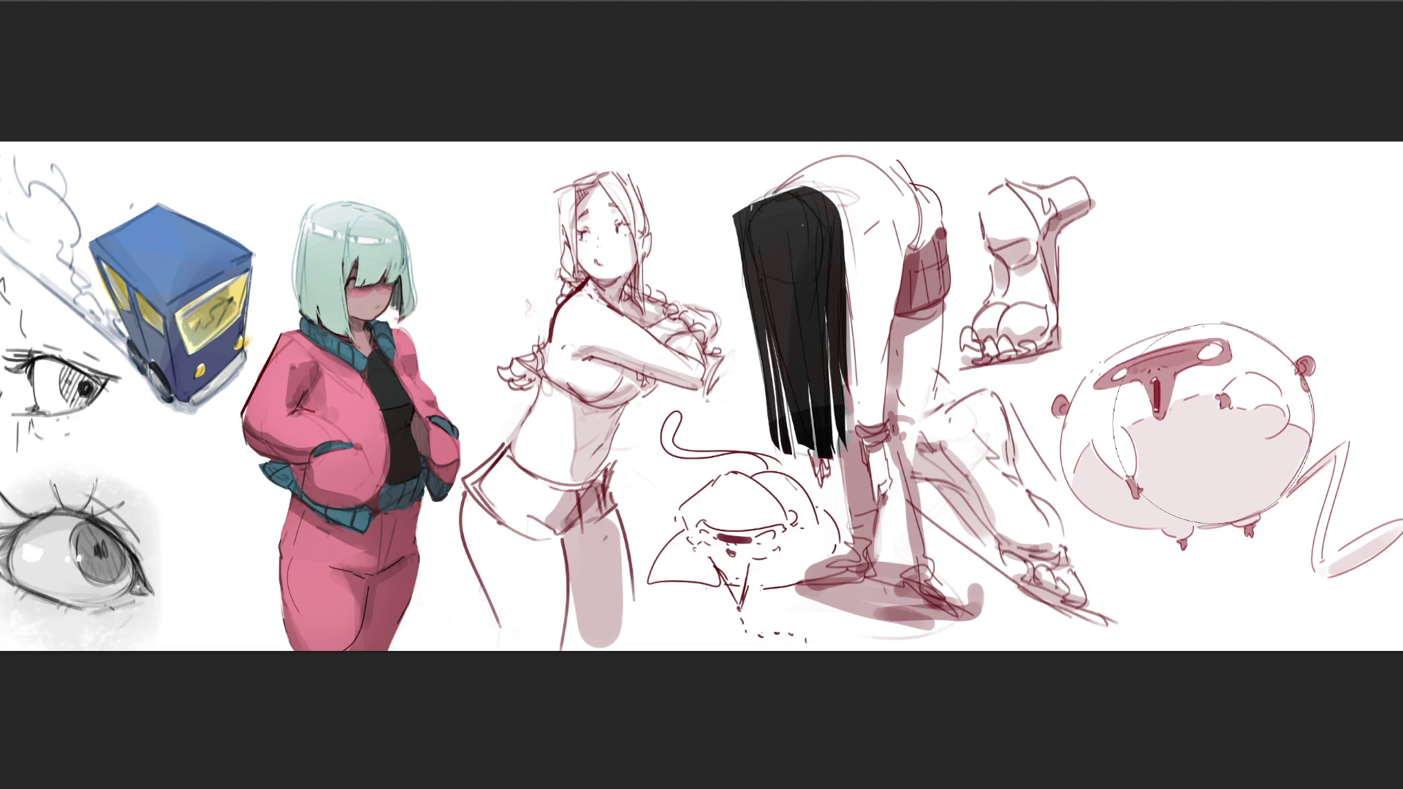
left_click_drag(1216, 426, 1162, 443)
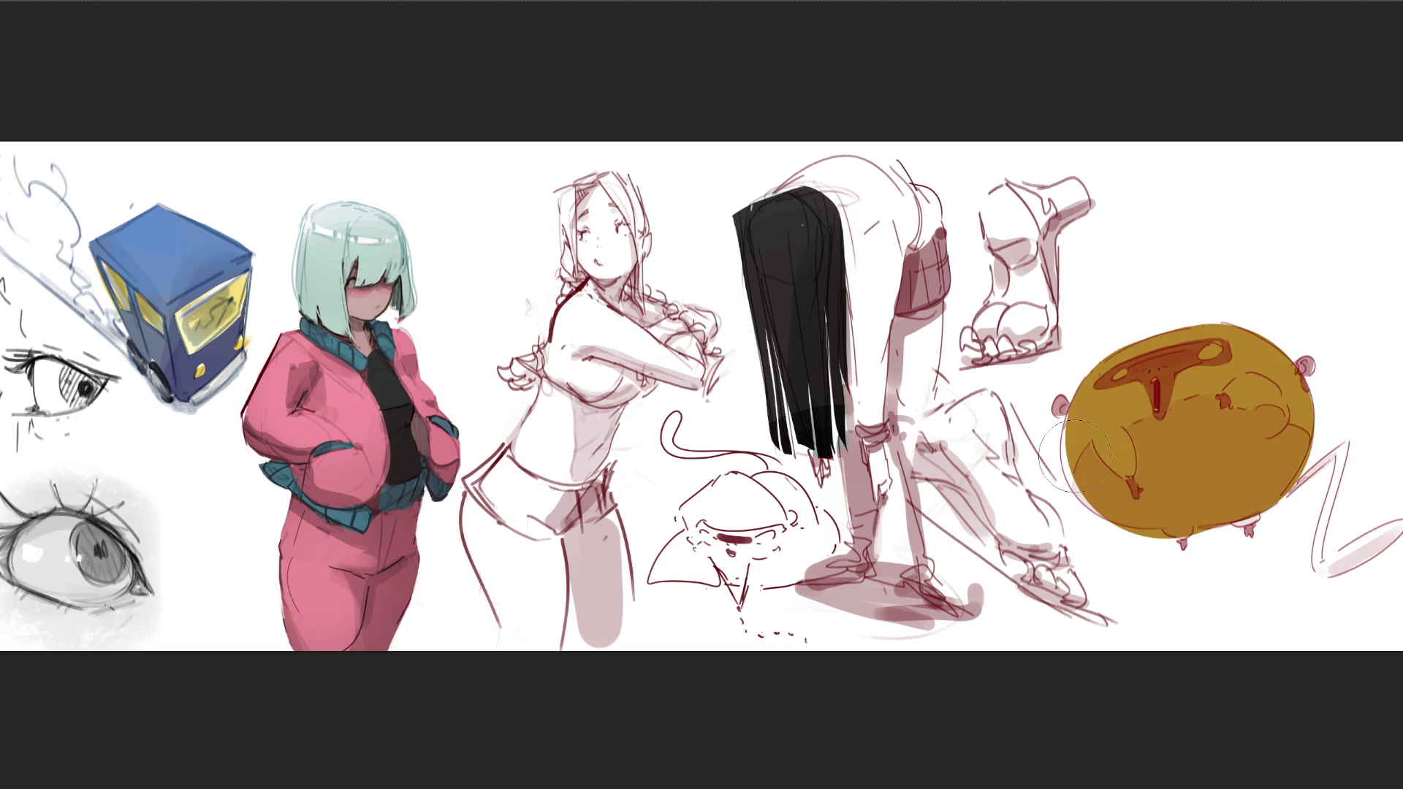
- Outline the creature's left and lower-left edges and its lower-right foot in dark brown
mouse_move(1073, 409)
left_mouse_down()
mouse_move(1059, 489)
mouse_move(1093, 459)
mouse_move(1064, 515)
left_mouse_up()
key("ctrl+z")
left_click_drag(1073, 449, 1060, 490)
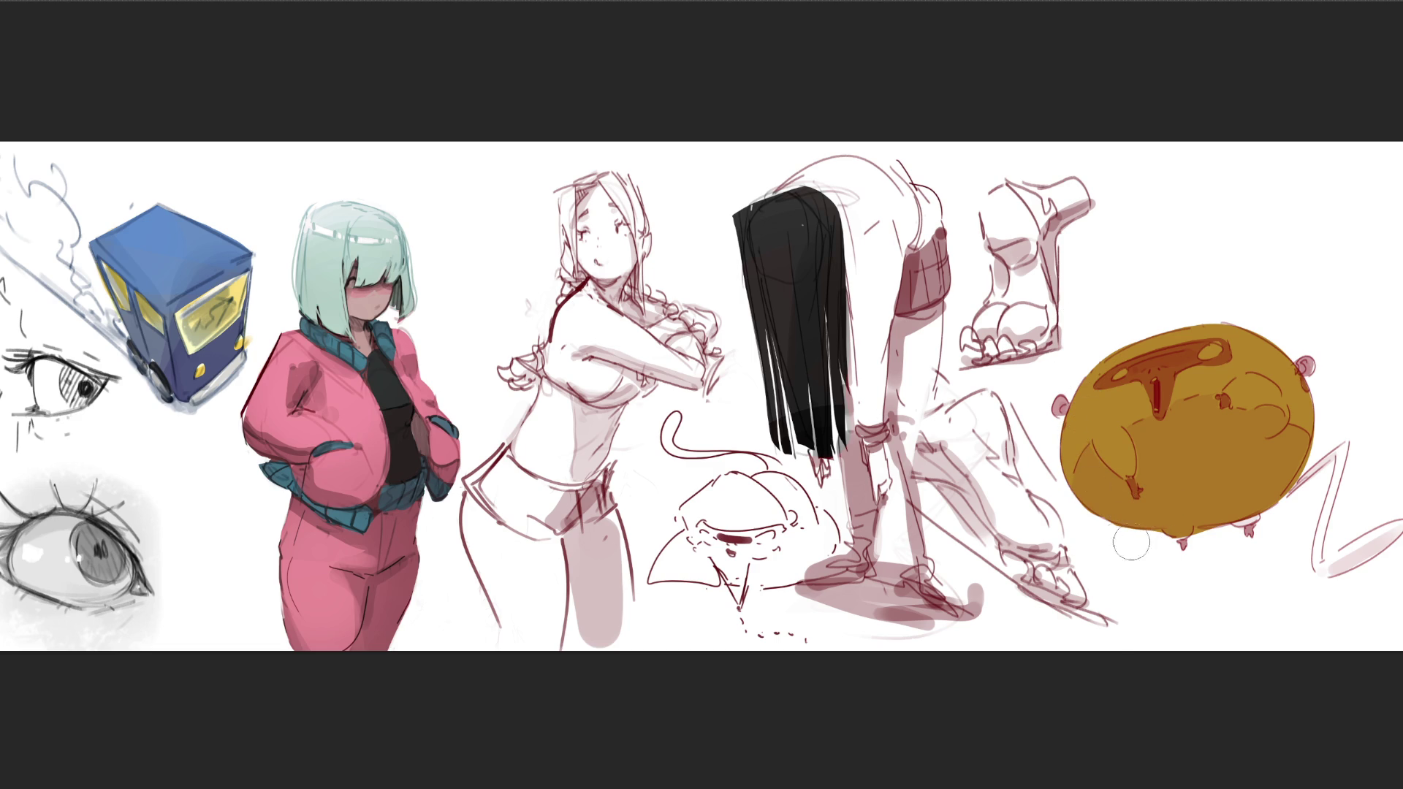
left_click_drag(1126, 492, 1089, 523)
left_click_drag(1240, 522, 1249, 529)
- Draw a brown zigzag tail out to the banner's right edge and outline both ears
mouse_move(1285, 491)
left_mouse_down()
mouse_move(1353, 439)
mouse_move(1288, 493)
left_mouse_up()
left_click_drag(1348, 446, 1318, 568)
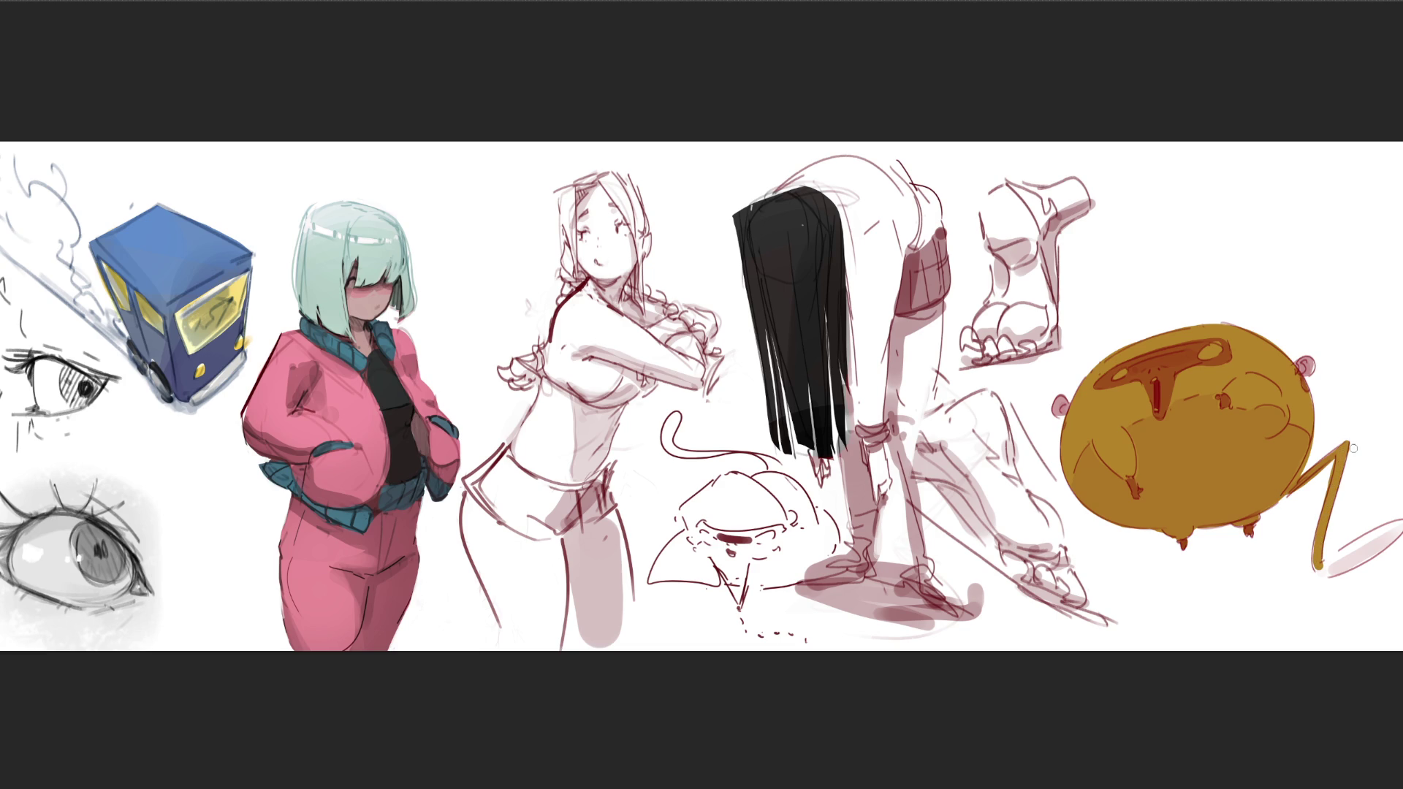
mouse_move(1317, 553)
left_mouse_down()
mouse_move(1325, 576)
mouse_move(1398, 525)
mouse_move(1331, 576)
mouse_move(1392, 532)
mouse_move(1340, 560)
left_mouse_up()
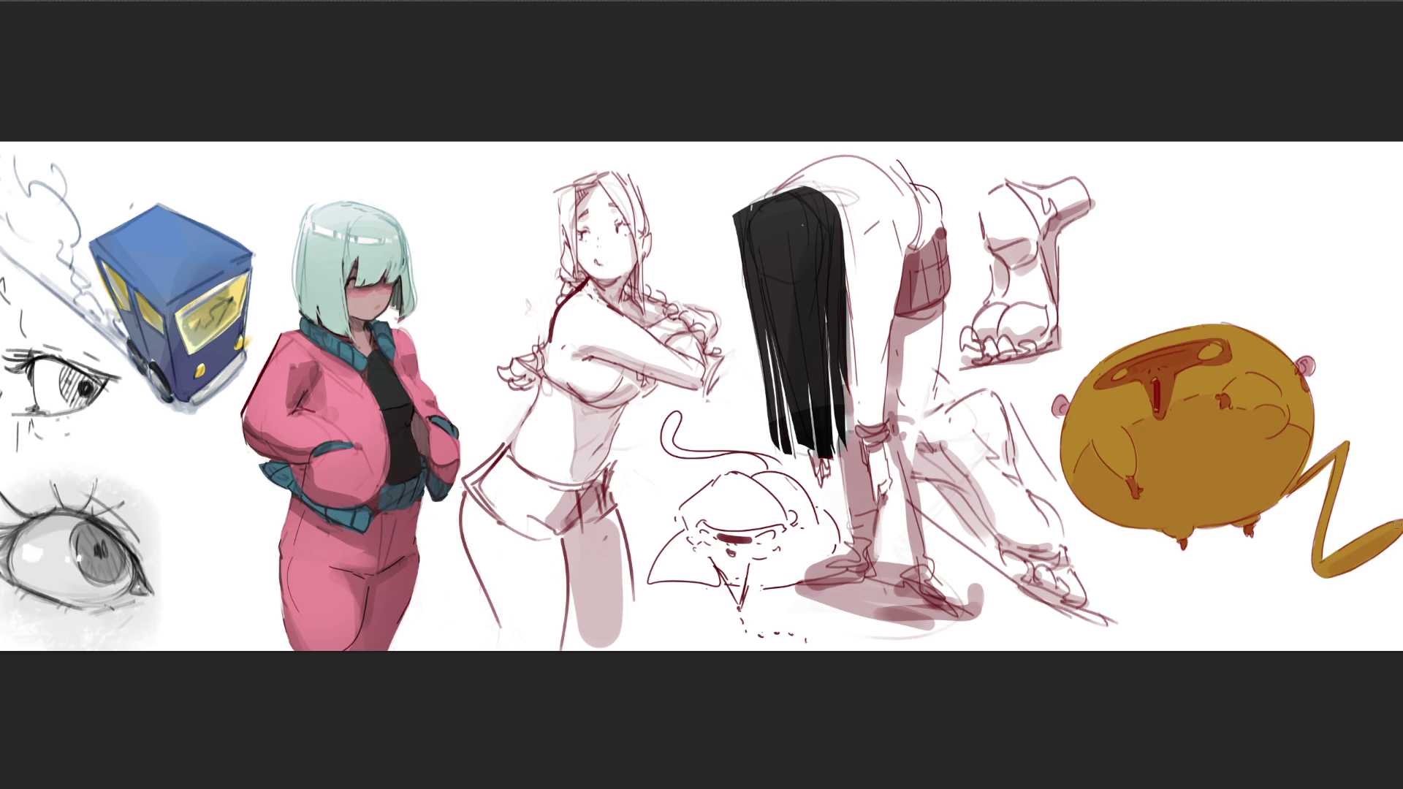
left_click_drag(1301, 358, 1308, 374)
left_click_drag(1057, 400, 1064, 413)
key("bracketright")
key("bracketright")
key("bracketright")
- Brighten the creature to yellow with a large brush, then paint its left ear and mouth band dark purple-blue
key("bracketleft")
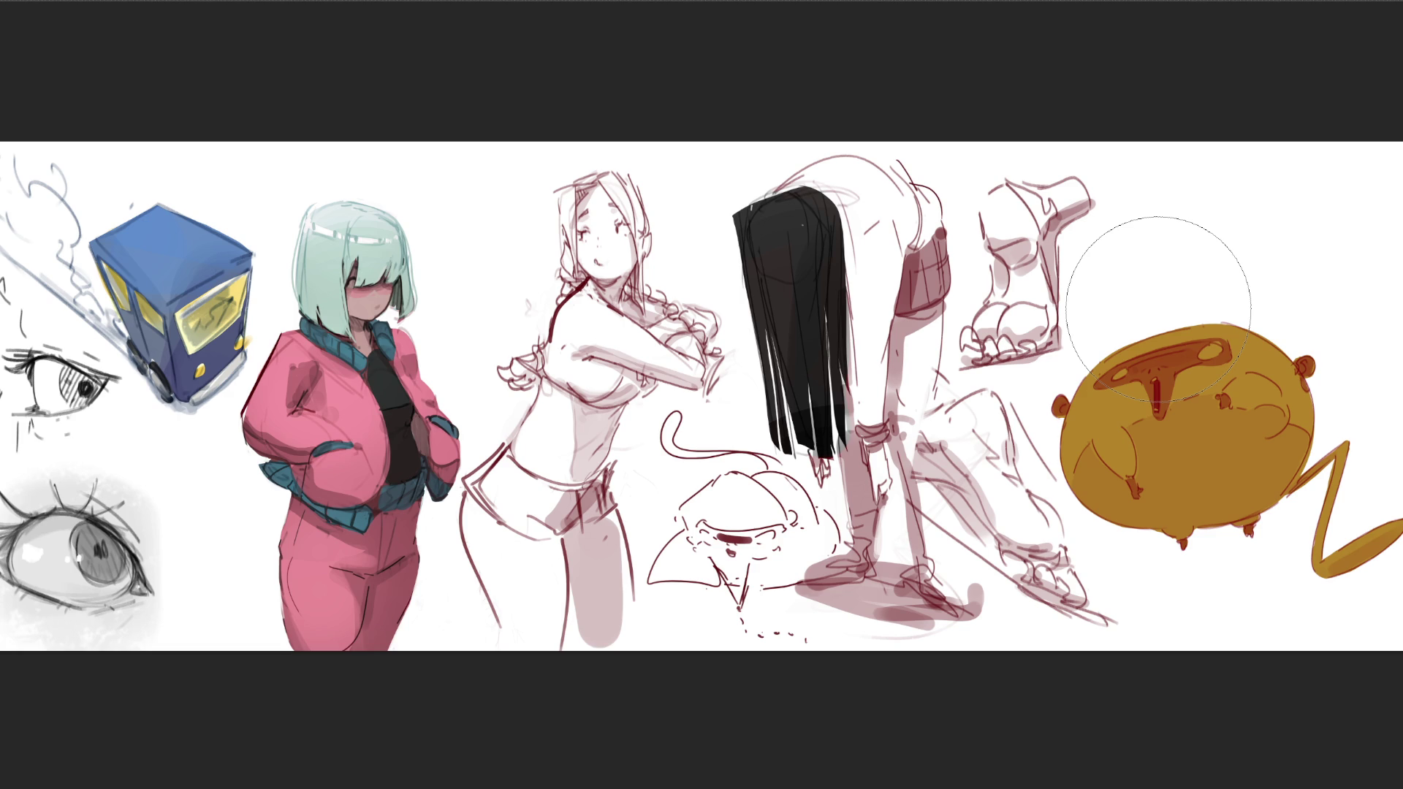
key("bracketright")
key("bracketright")
left_click(1169, 313)
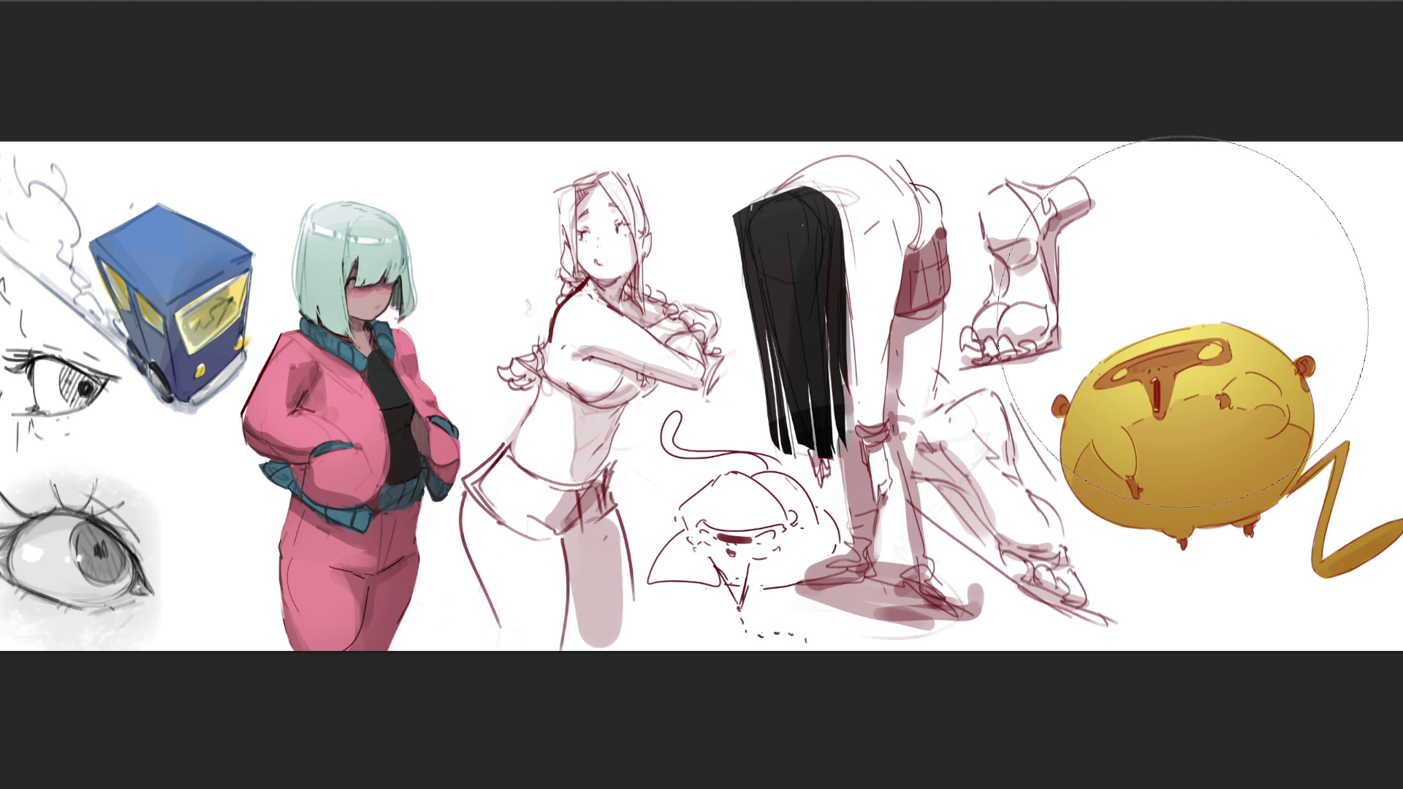
key("bracketright")
left_click(1158, 303)
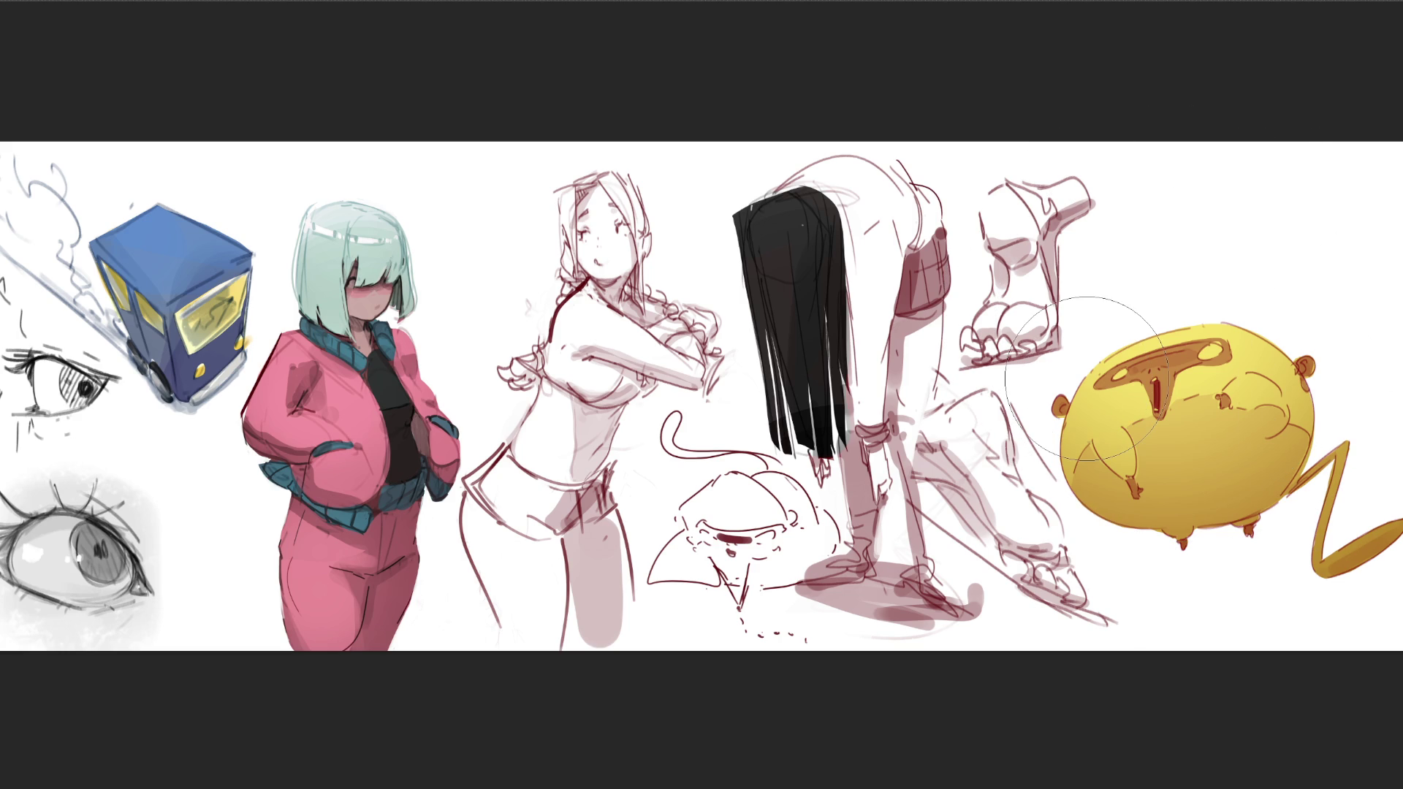
left_click_drag(1063, 387, 1059, 412)
mouse_move(1099, 385)
left_mouse_down()
mouse_move(1162, 354)
mouse_move(1226, 349)
mouse_move(1108, 381)
mouse_move(1199, 355)
left_mouse_up()
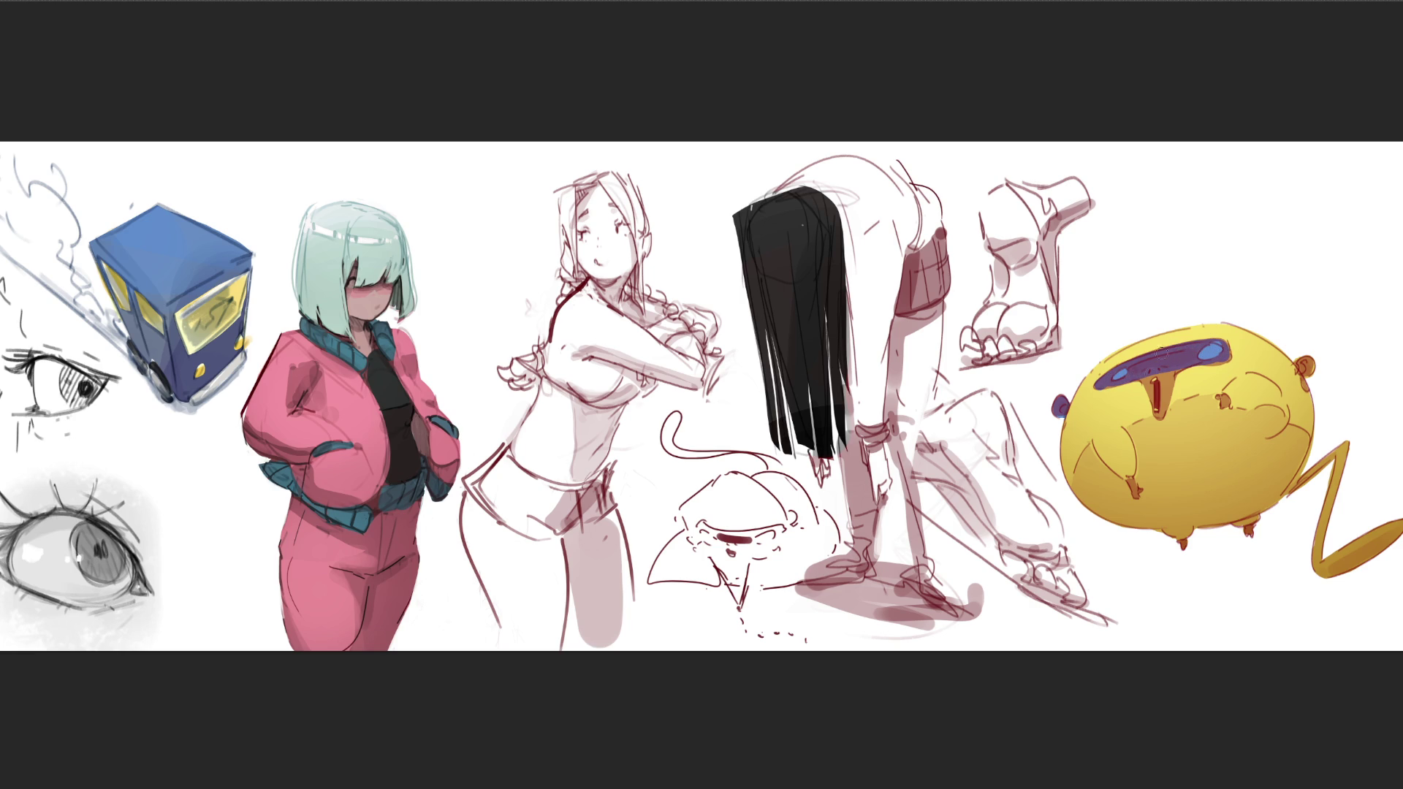
- Paint the tongue, right ear, face, hand and foot nubs purple, and add white eye highlights
mouse_move(1146, 375)
left_mouse_down()
mouse_move(1159, 413)
mouse_move(1162, 380)
mouse_move(1160, 406)
left_mouse_up()
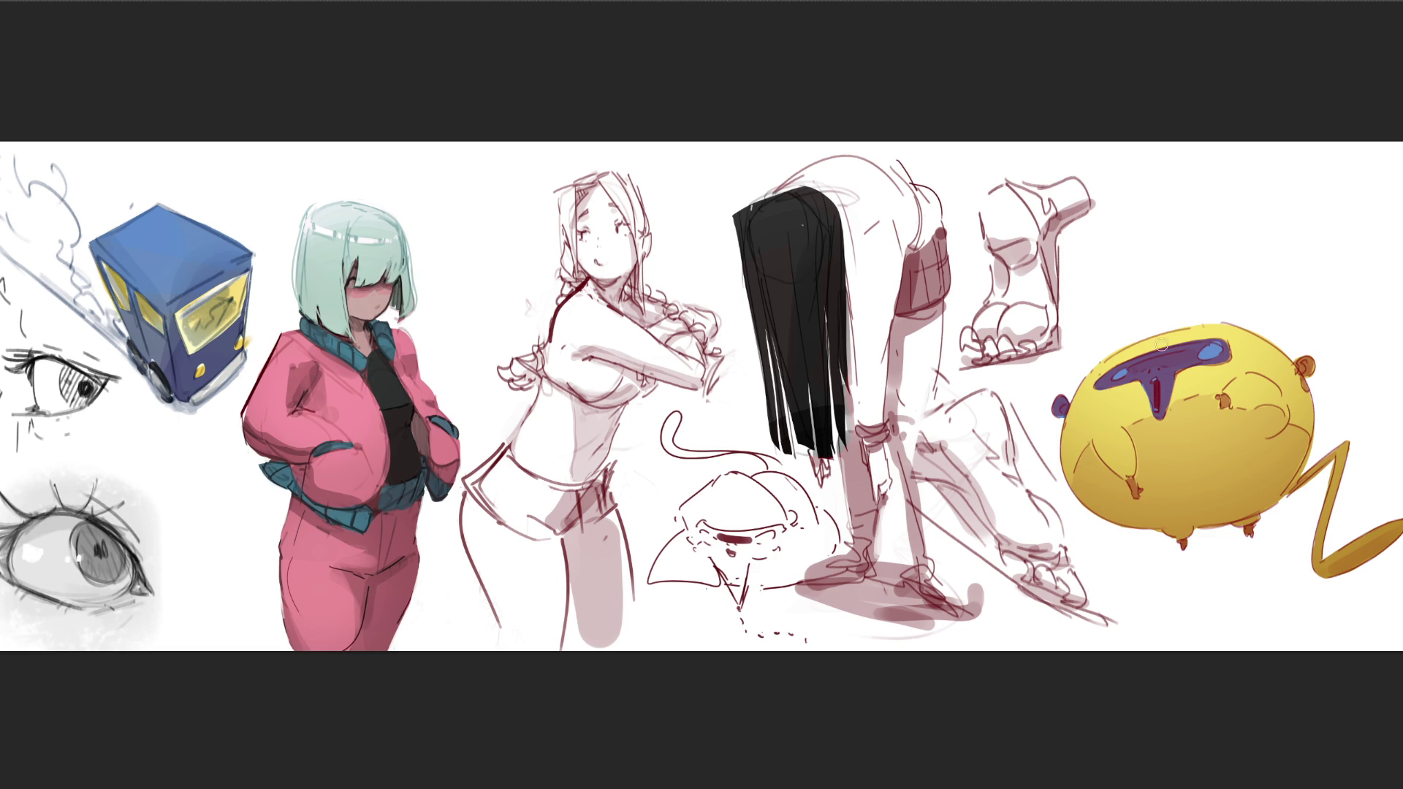
mouse_move(1298, 355)
left_mouse_down()
mouse_move(1304, 373)
mouse_move(1309, 350)
left_mouse_up()
left_click(1223, 398)
mouse_move(1132, 481)
left_mouse_down()
mouse_move(1135, 499)
mouse_move(1137, 485)
left_mouse_up()
left_click_drag(1180, 542, 1251, 539)
left_click_drag(1207, 350, 1212, 355)
left_click_drag(1117, 374, 1126, 374)
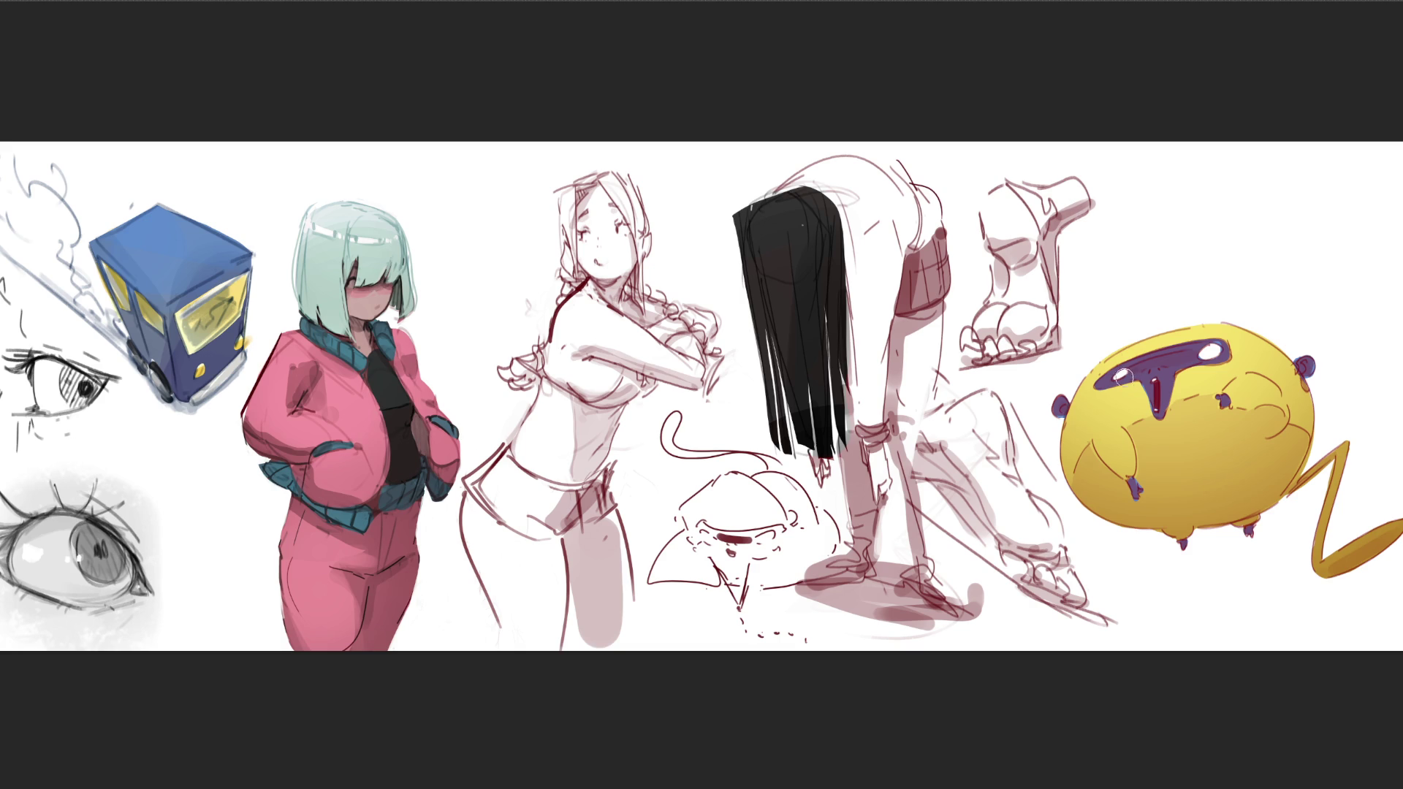
- Repaint the mouth, drip, both ears and the small hand in deep blue
mouse_move(1103, 380)
left_mouse_down()
mouse_move(1173, 351)
mouse_move(1150, 385)
mouse_move(1158, 399)
mouse_move(1204, 356)
left_mouse_up()
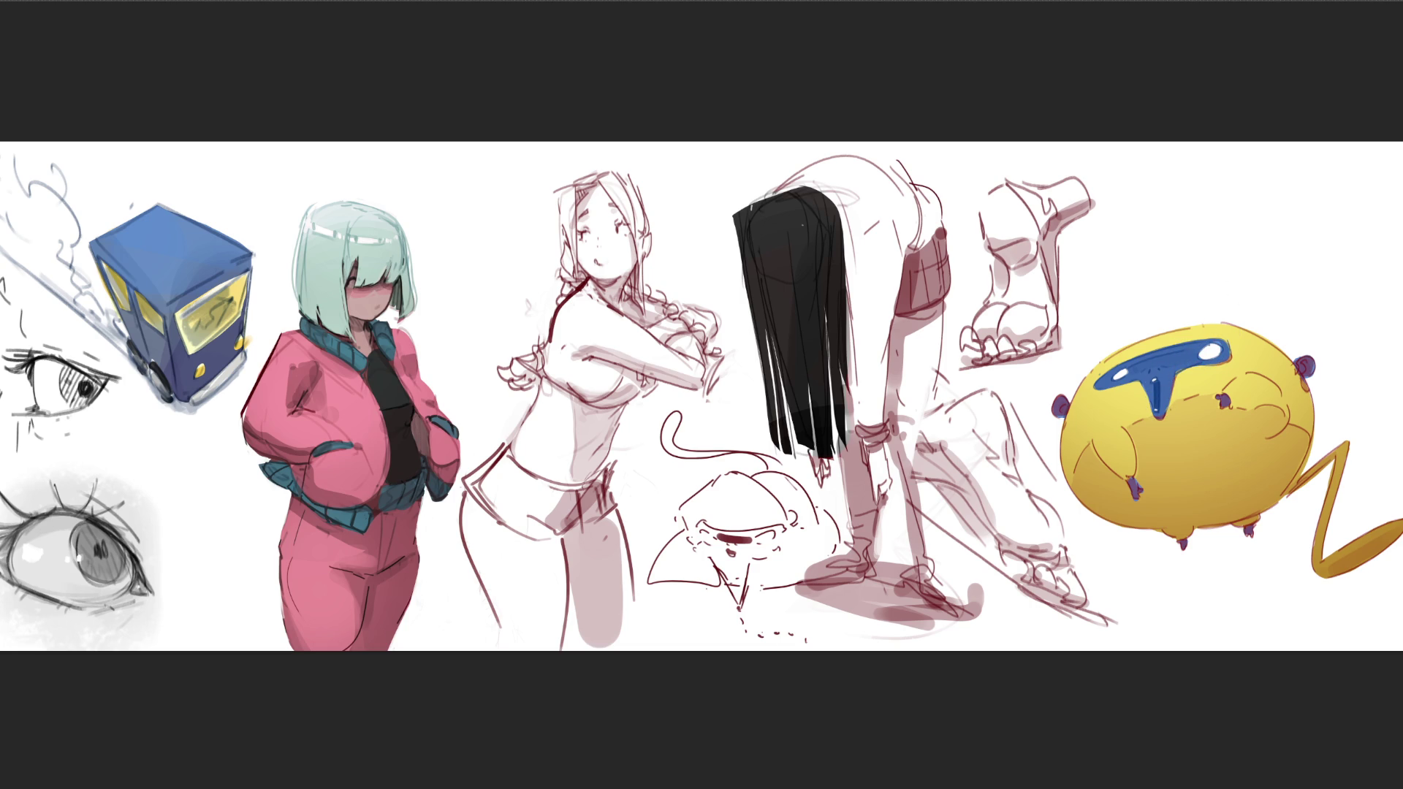
mouse_move(1153, 365)
left_mouse_down()
mouse_move(1155, 406)
mouse_move(1118, 366)
mouse_move(1221, 358)
mouse_move(1162, 410)
left_mouse_up()
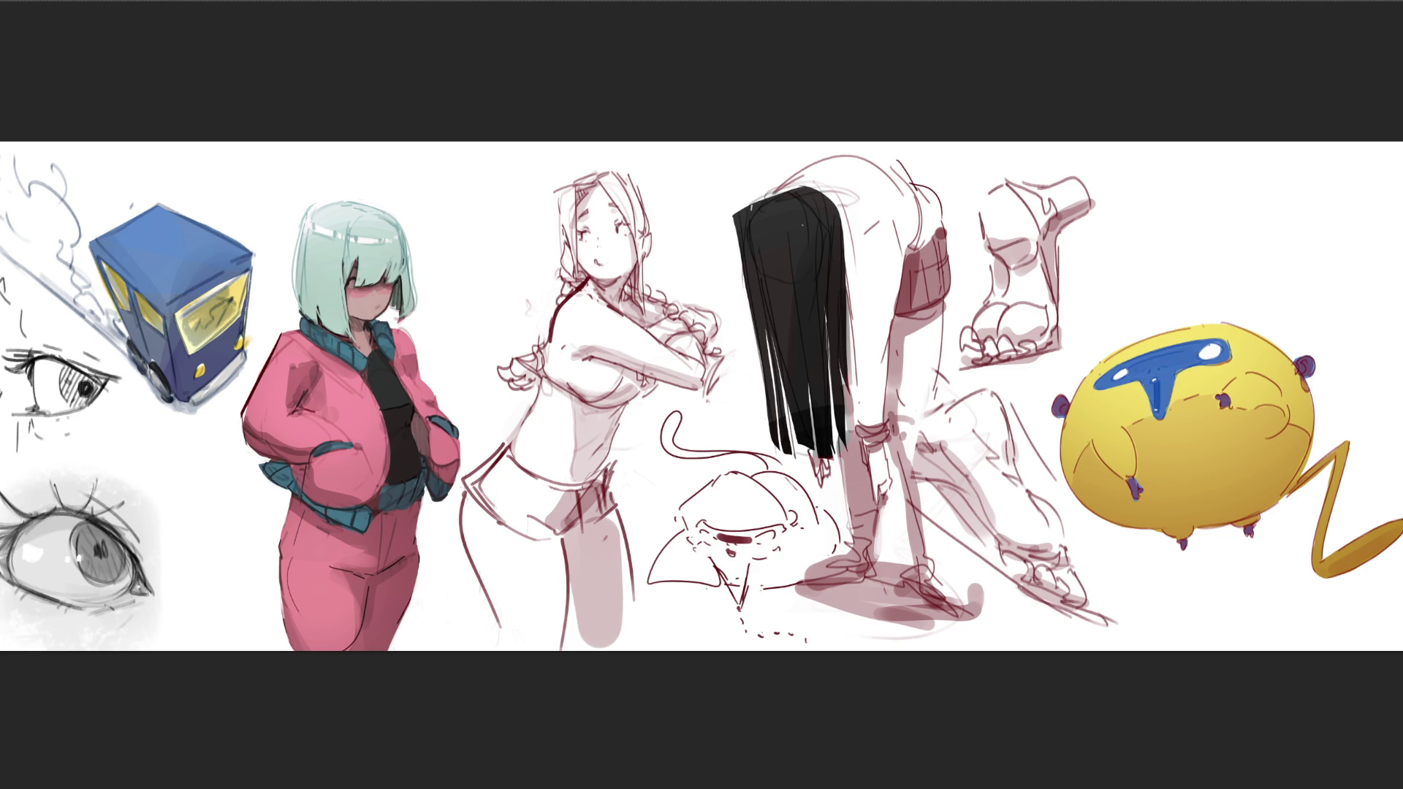
left_click_drag(1107, 369, 1217, 351)
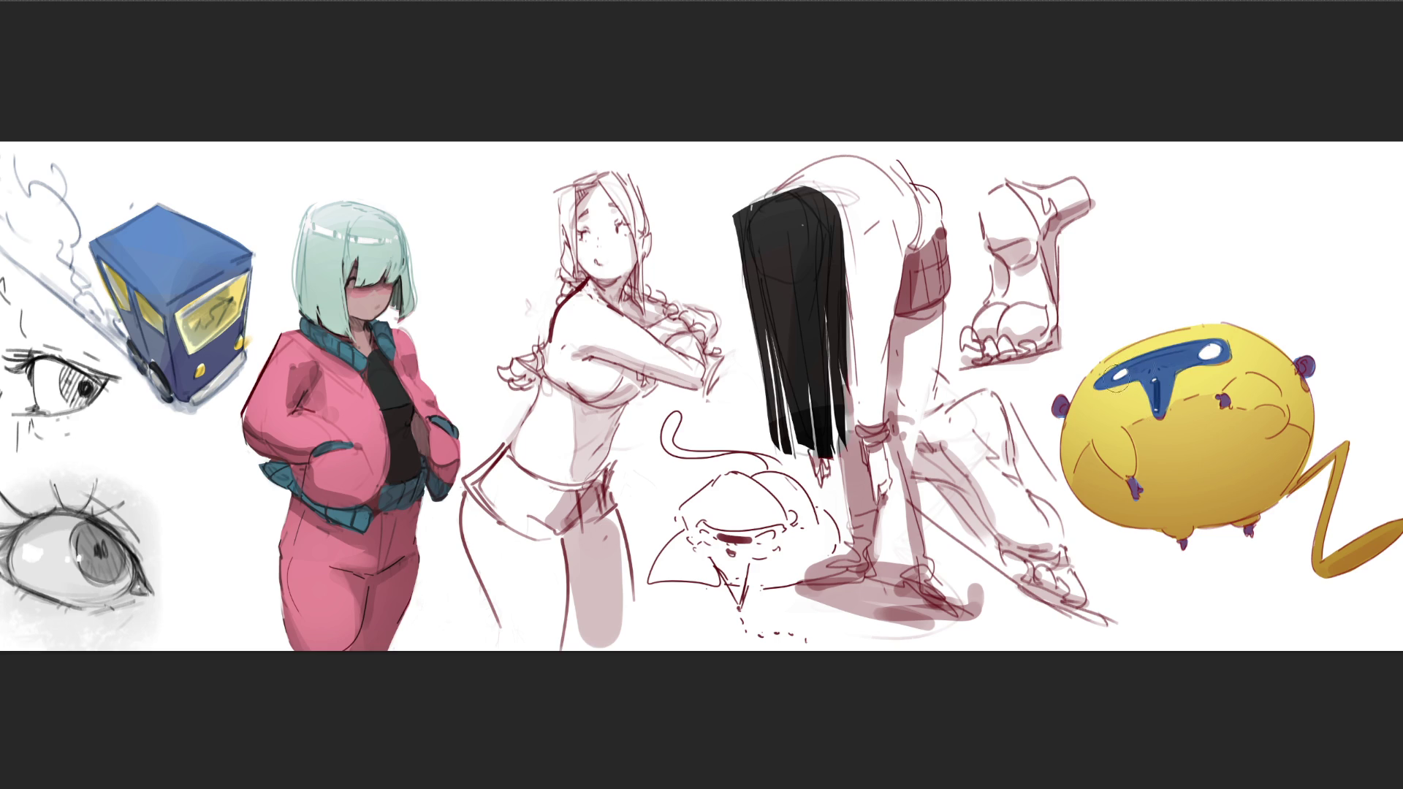
left_click_drag(1061, 407, 1060, 397)
left_click_drag(1304, 359, 1307, 369)
left_click_drag(1130, 486, 1138, 492)
- With a smaller brush, fill the bent figure's leg light peach and add dark red lines
key("bracketleft")
key("bracketleft")
key("bracketleft")
mouse_move(926, 327)
left_mouse_down()
mouse_move(921, 416)
mouse_move(928, 331)
mouse_move(906, 431)
mouse_move(917, 471)
mouse_move(896, 398)
mouse_move(917, 409)
mouse_move(841, 448)
mouse_move(874, 502)
left_mouse_up()
left_click_drag(870, 453, 879, 468)
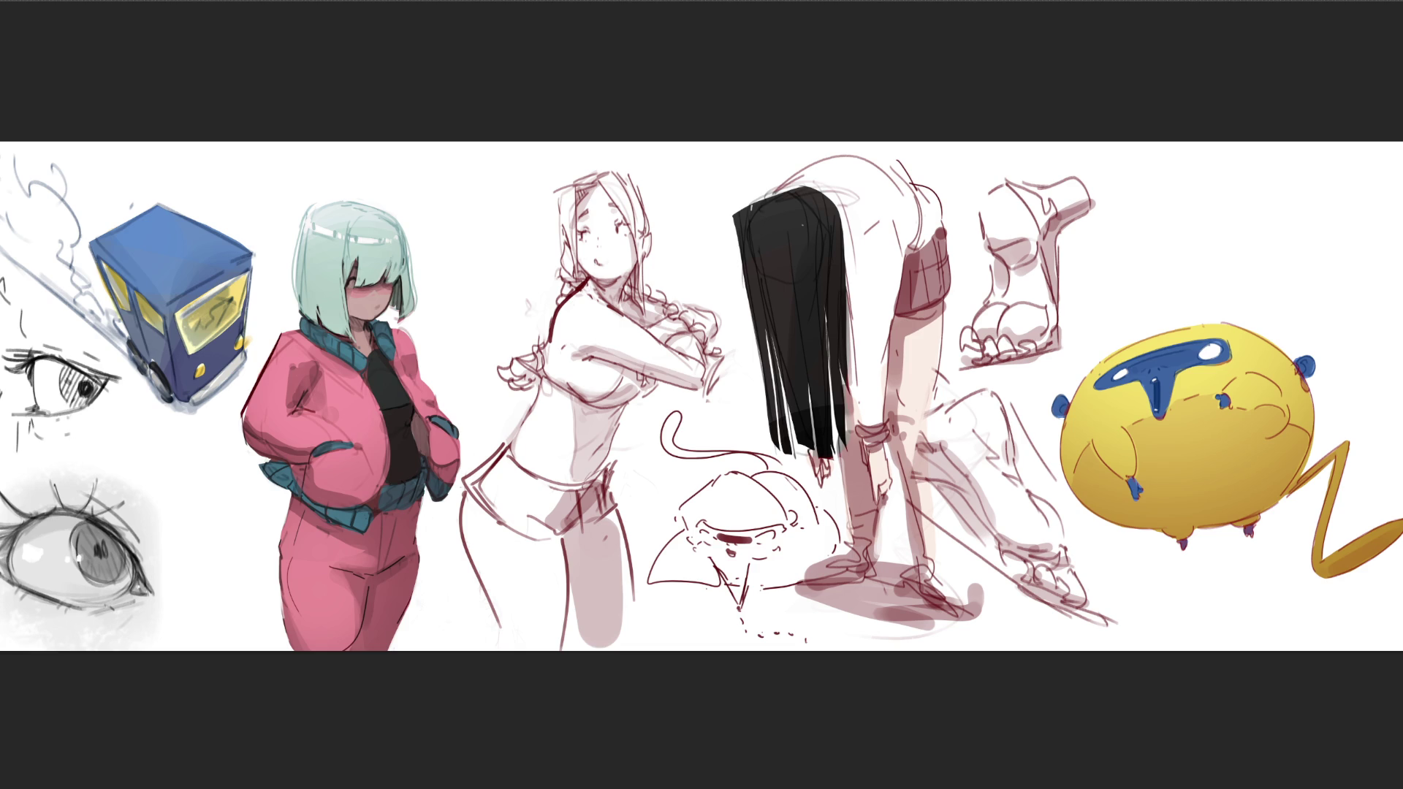
- Paint the shorts band, bracelet, ankles and feet dark red, then a cyan stroke down the back
mouse_move(918, 265)
left_mouse_down()
mouse_move(906, 293)
mouse_move(950, 237)
left_mouse_up()
left_click_drag(871, 432, 871, 439)
mouse_move(857, 522)
left_mouse_down()
mouse_move(859, 559)
mouse_move(834, 577)
mouse_move(850, 574)
left_mouse_up()
mouse_move(906, 514)
left_mouse_down()
mouse_move(936, 599)
mouse_move(958, 584)
left_mouse_up()
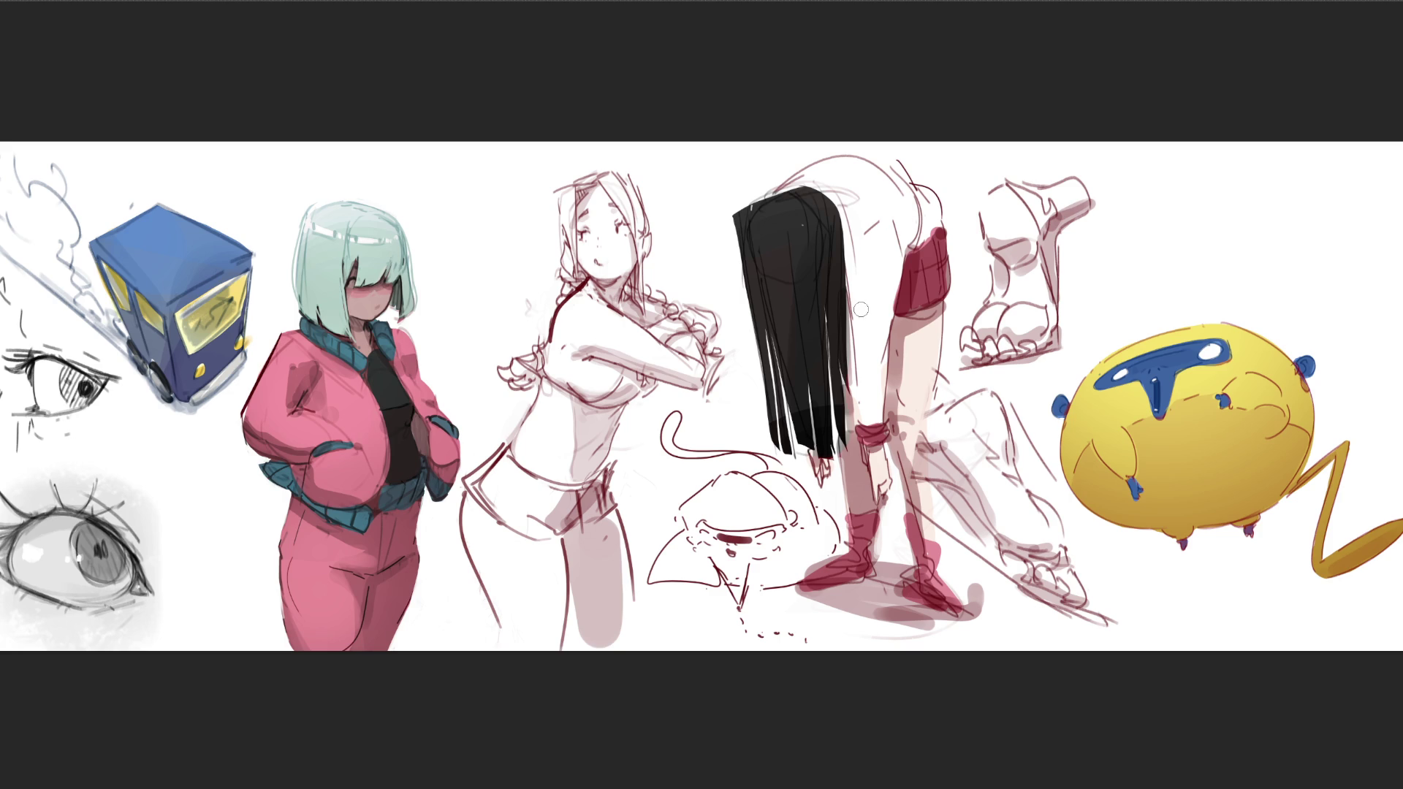
mouse_move(856, 259)
left_mouse_down()
mouse_move(857, 228)
mouse_move(866, 422)
mouse_move(891, 254)
mouse_move(928, 201)
mouse_move(901, 193)
mouse_move(886, 167)
mouse_move(851, 164)
mouse_move(832, 201)
mouse_move(868, 264)
mouse_move(906, 215)
left_mouse_up()
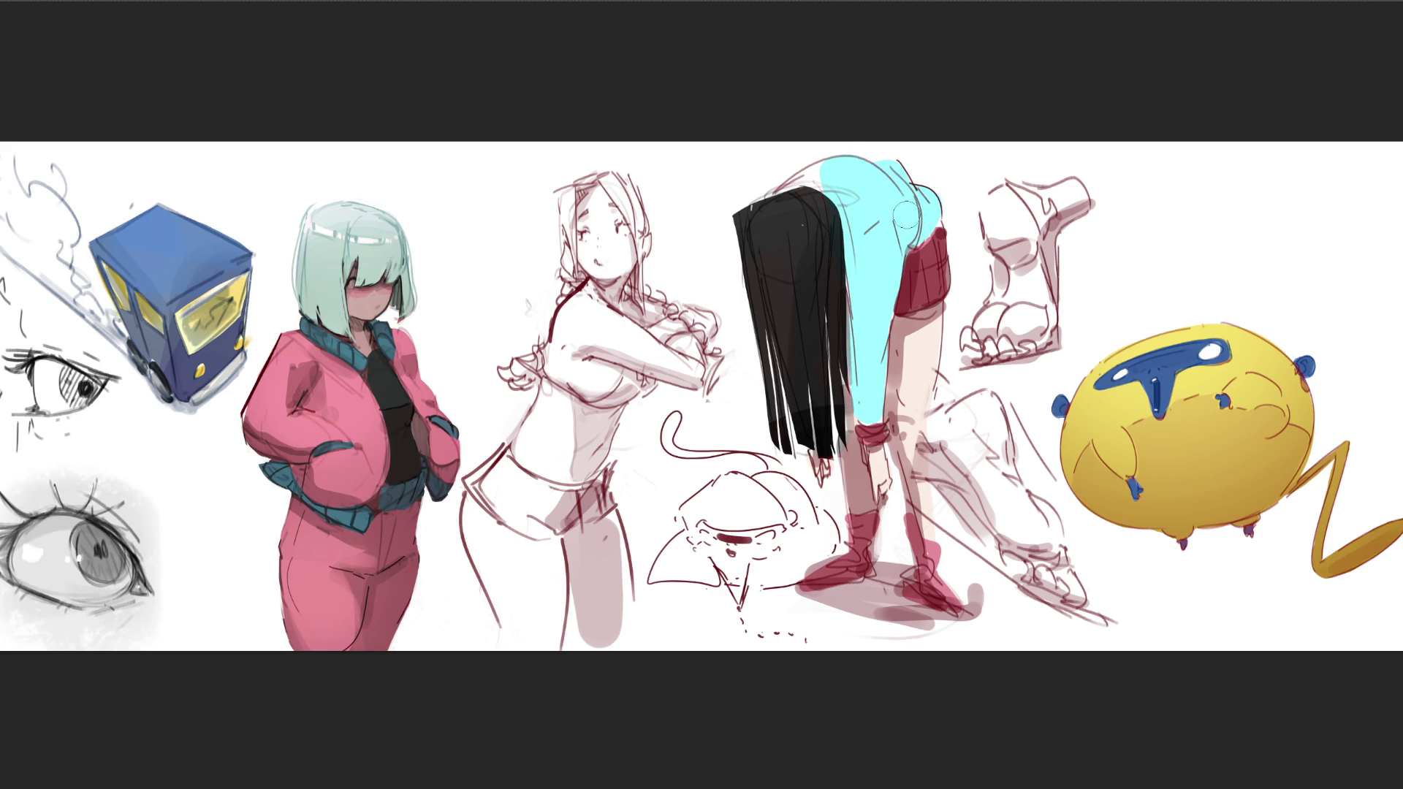
- Extend the cyan top across the bent figure's upper back and fill the braided figure's bikini top purple
mouse_move(801, 182)
left_mouse_down()
mouse_move(837, 156)
mouse_move(811, 185)
left_mouse_up()
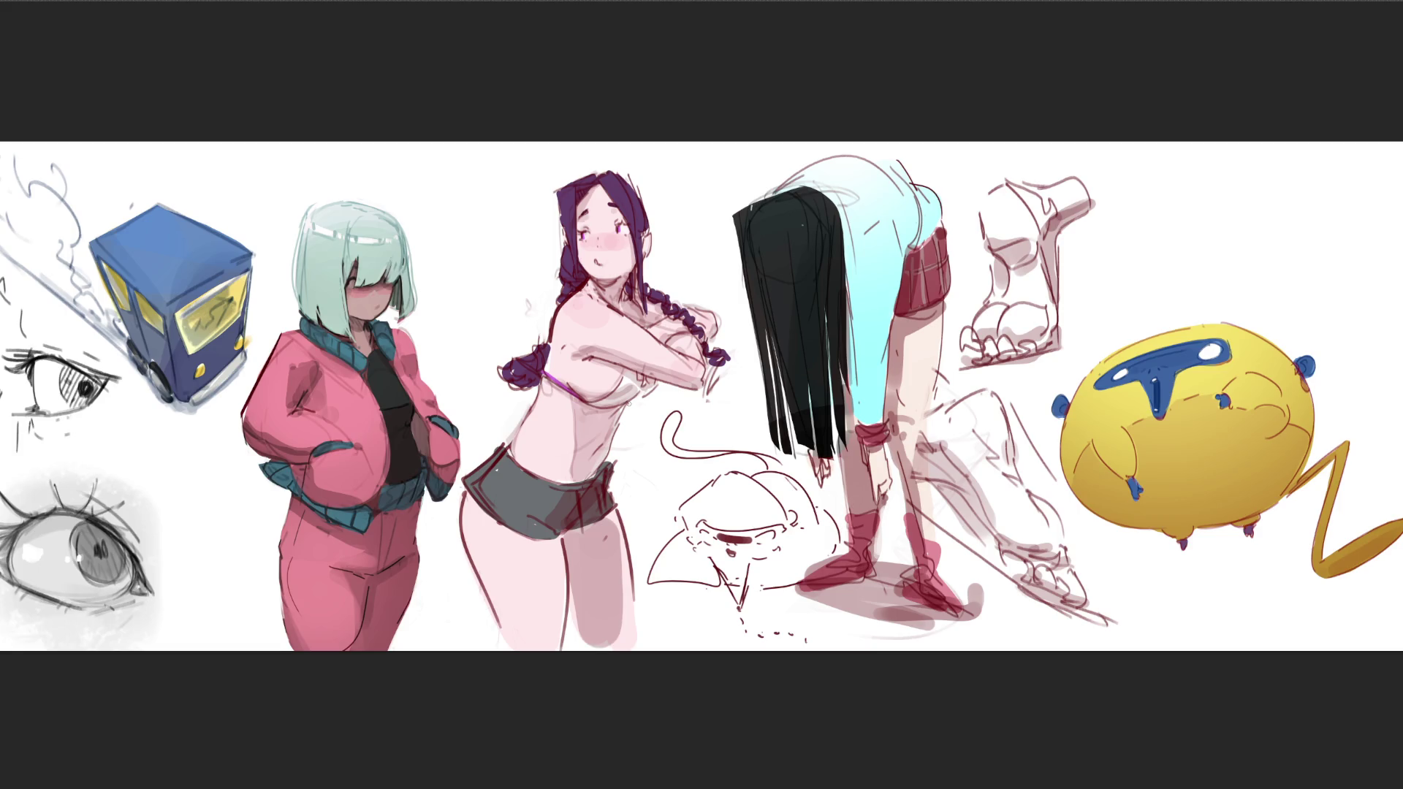
mouse_move(596, 404)
left_mouse_down()
mouse_move(629, 374)
mouse_move(624, 394)
mouse_move(650, 392)
left_mouse_up()
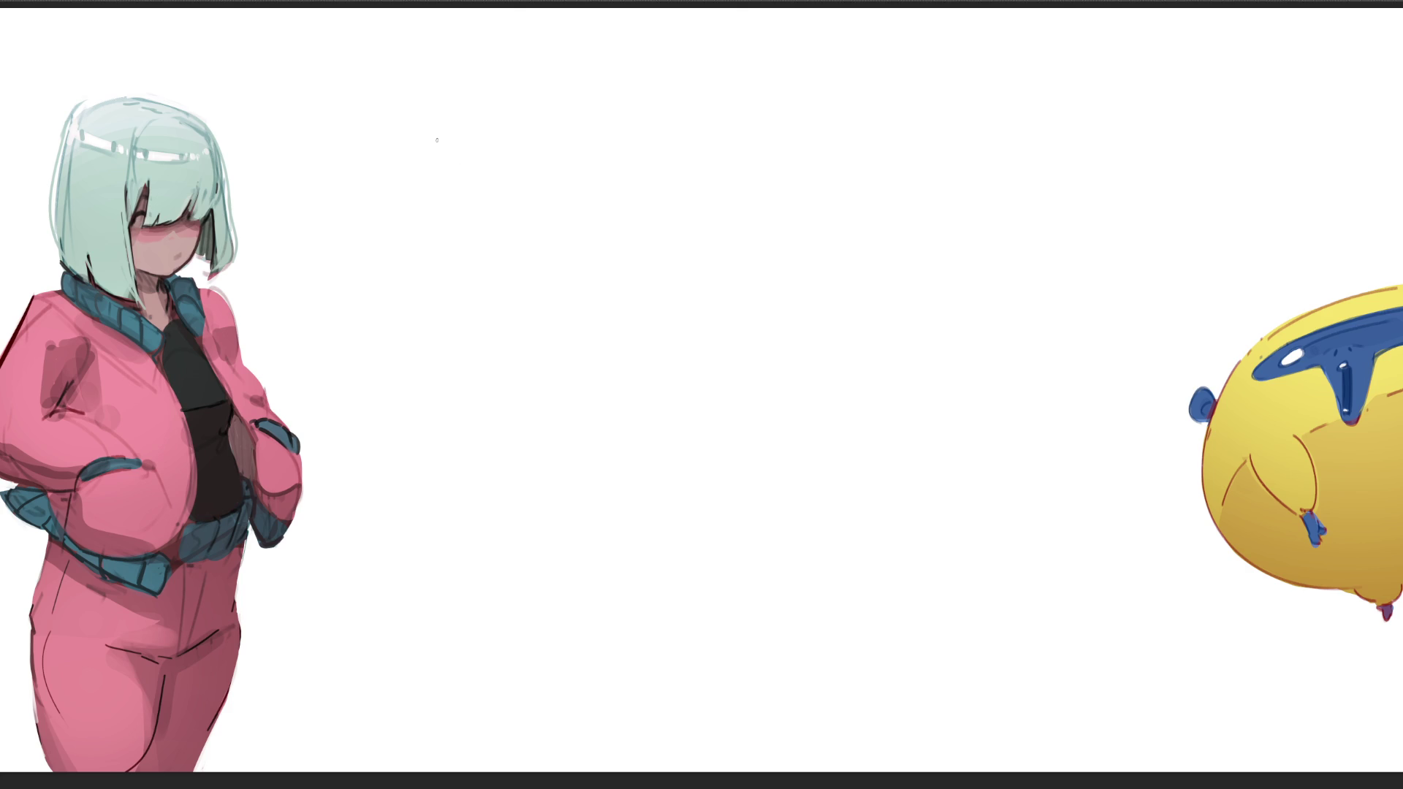
- Draw the grey head's left curve and top arc, plus a pointed ear above it
left_click_drag(456, 131, 452, 224)
mouse_move(457, 132)
left_mouse_down()
mouse_move(501, 105)
mouse_move(609, 189)
left_mouse_up()
mouse_move(486, 59)
left_mouse_down()
mouse_move(500, 106)
mouse_move(485, 57)
mouse_move(516, 98)
mouse_move(455, 130)
mouse_move(463, 113)
left_mouse_up()
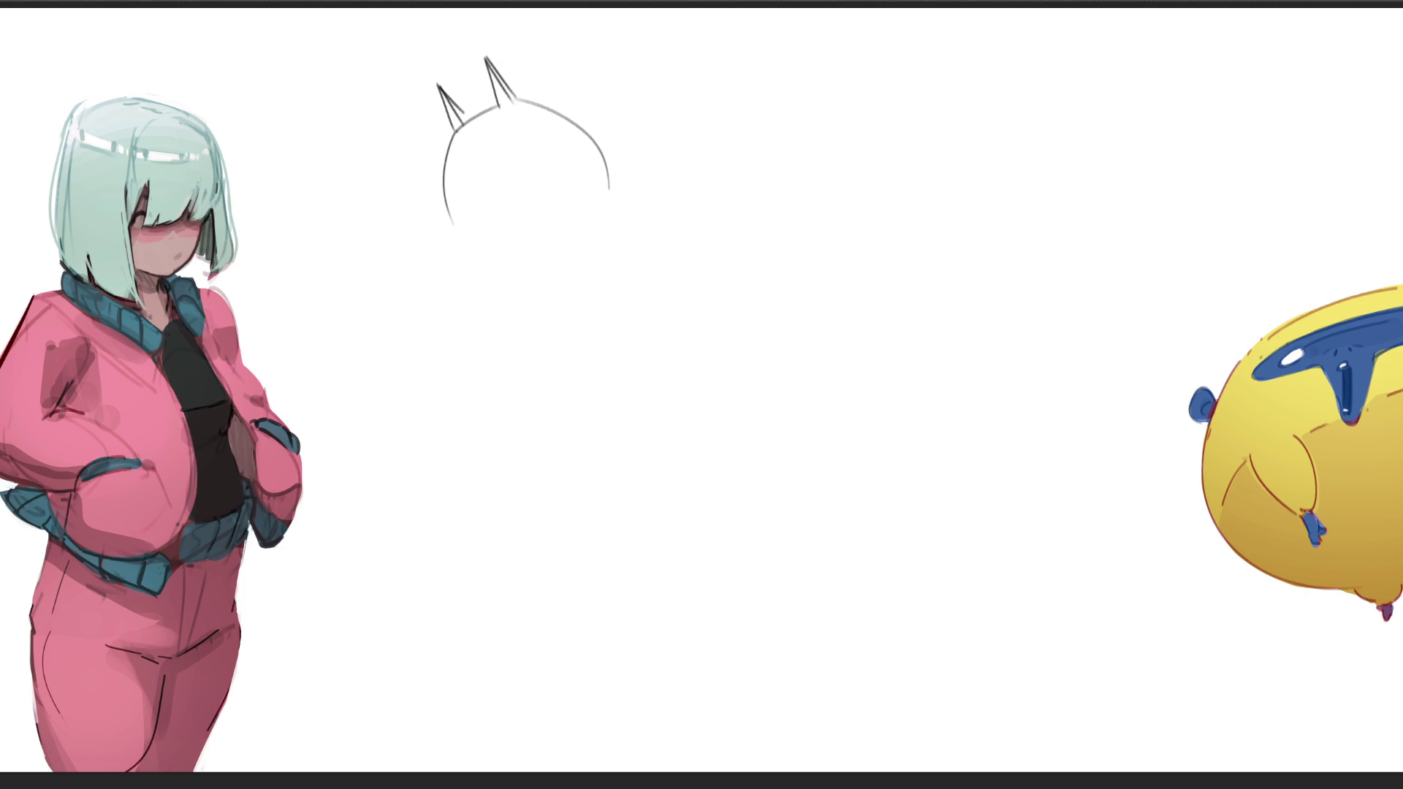
- Draw the cat's eyes and whiskers on both sides of the face
mouse_move(460, 155)
left_mouse_down()
mouse_move(496, 149)
mouse_move(488, 136)
left_mouse_up()
left_click_drag(482, 126, 433, 180)
left_click_drag(463, 182, 424, 202)
left_click_drag(492, 162, 542, 123)
left_click_drag(489, 173, 554, 146)
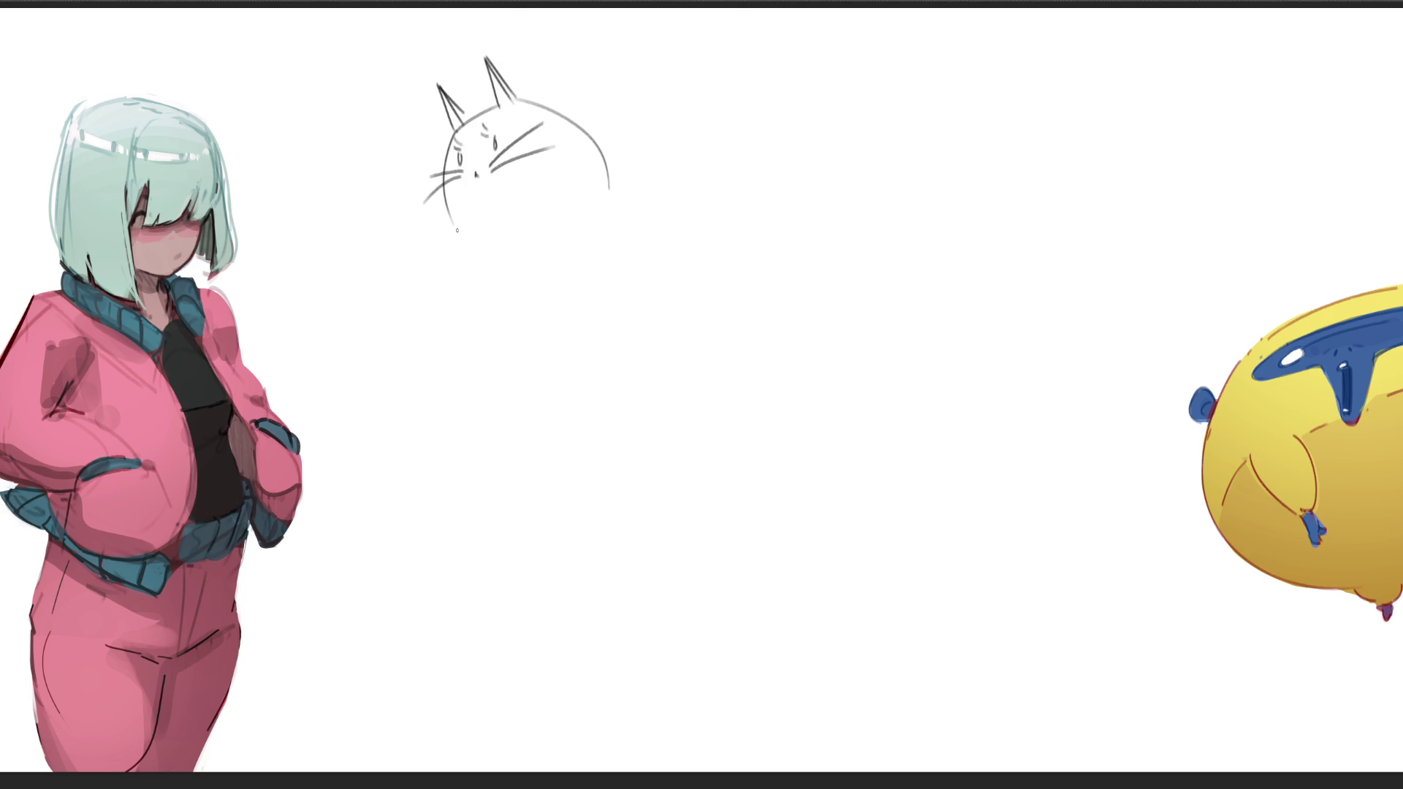
- Sketch the cat's small paws at the bottom of the face
mouse_move(460, 231)
left_mouse_down()
mouse_move(448, 230)
mouse_move(459, 246)
mouse_move(475, 244)
left_mouse_up()
mouse_move(500, 215)
left_mouse_down()
mouse_move(523, 215)
mouse_move(509, 215)
left_mouse_up()
left_click_drag(520, 225, 523, 227)
mouse_move(534, 210)
left_mouse_down()
mouse_move(504, 273)
mouse_move(531, 275)
mouse_move(574, 232)
mouse_move(583, 251)
left_mouse_up()
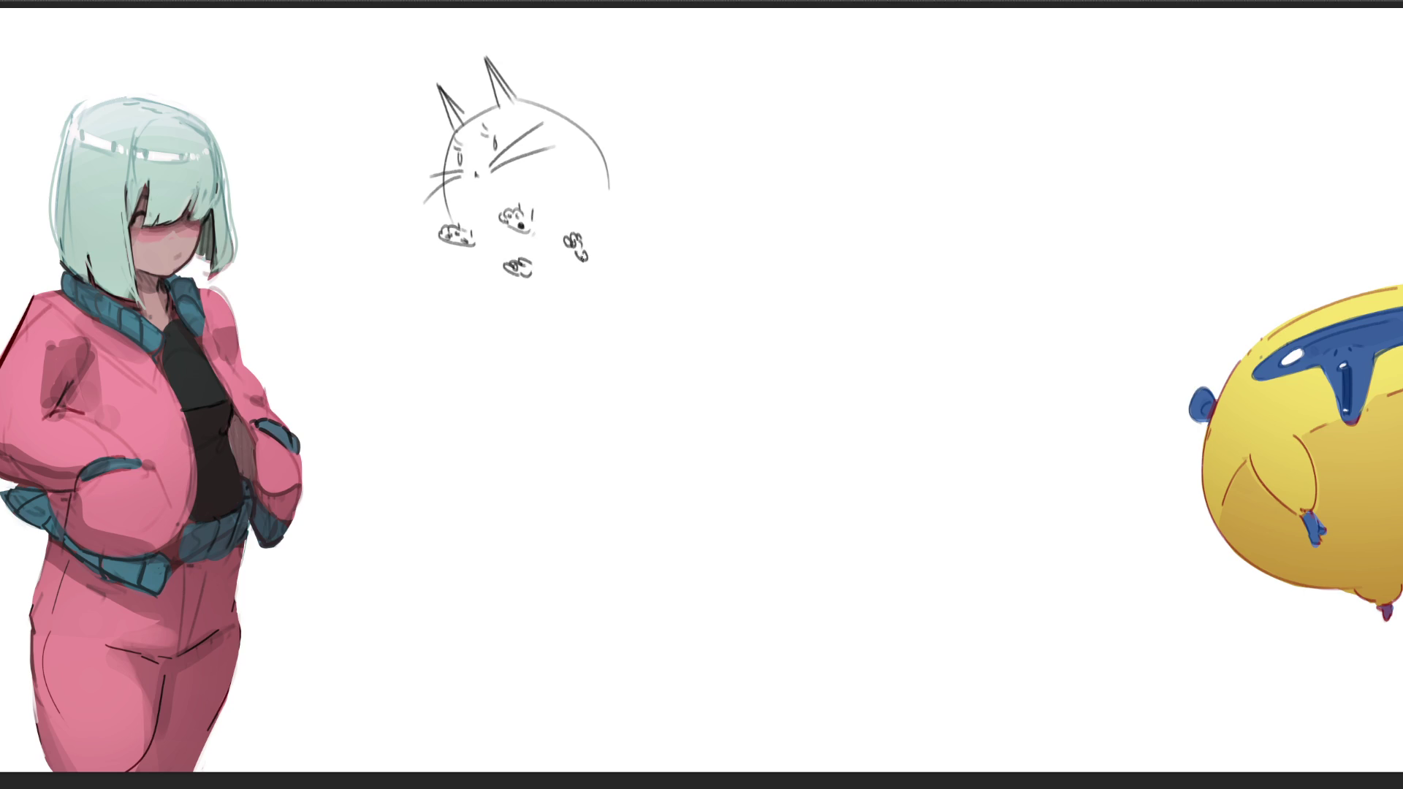
- Outline the cat's rounded lying body and its curving tail
mouse_move(476, 249)
left_mouse_down()
mouse_move(501, 264)
mouse_move(576, 265)
left_mouse_up()
left_click_drag(607, 188, 605, 249)
mouse_move(613, 231)
left_mouse_down()
mouse_move(626, 218)
mouse_move(664, 277)
mouse_move(659, 337)
left_mouse_up()
mouse_move(559, 284)
left_mouse_down()
mouse_move(653, 331)
mouse_move(680, 245)
mouse_move(629, 208)
left_mouse_up()
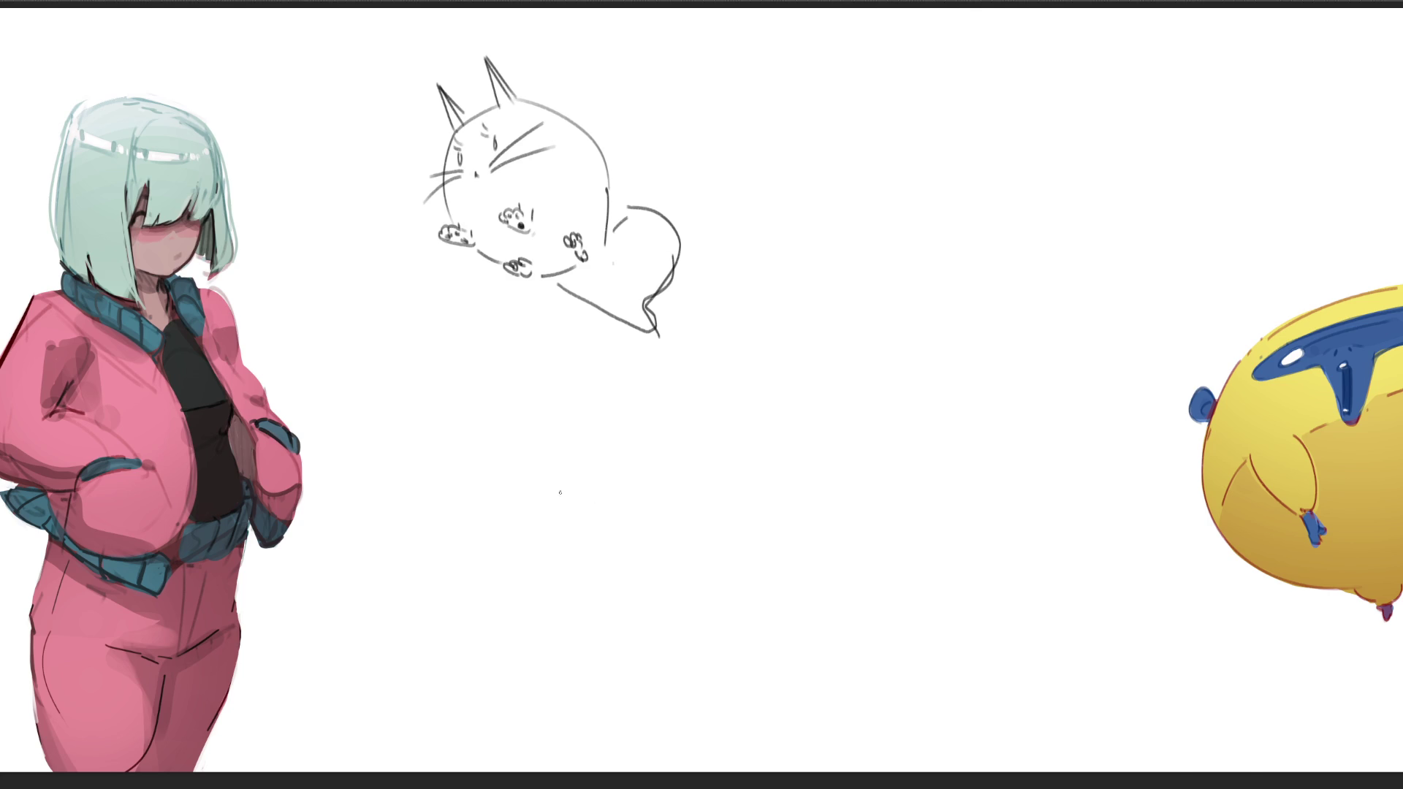
- Mirror the canvas view and sketch a hood with a face profile, eye and chin left of the cat
key("m")
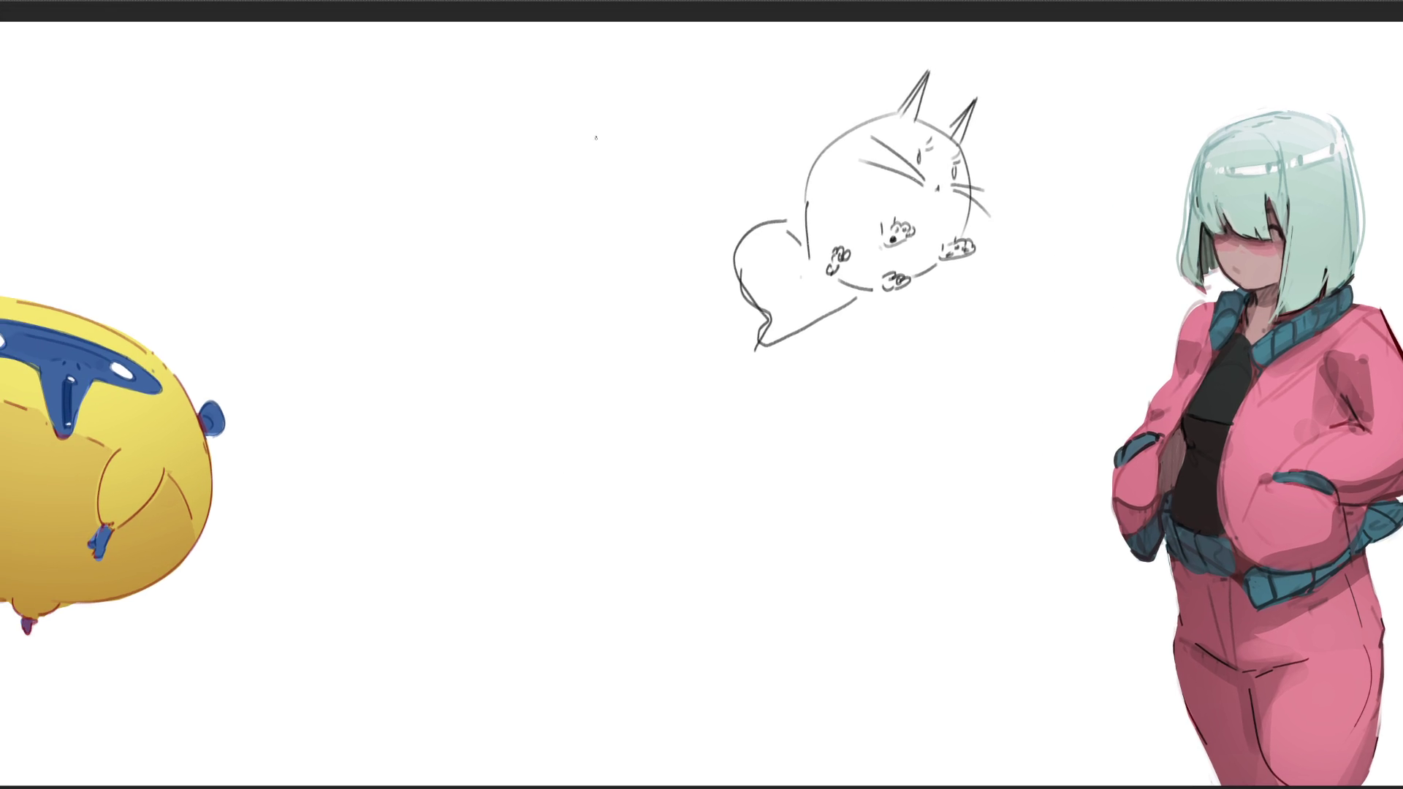
mouse_move(616, 163)
left_mouse_down()
mouse_move(625, 209)
mouse_move(623, 144)
mouse_move(657, 116)
mouse_move(704, 190)
left_mouse_up()
mouse_move(619, 179)
left_mouse_down()
mouse_move(659, 119)
mouse_move(701, 287)
left_mouse_up()
left_click_drag(703, 190, 725, 289)
mouse_move(613, 172)
left_mouse_down()
mouse_move(609, 278)
mouse_move(626, 301)
left_mouse_up()
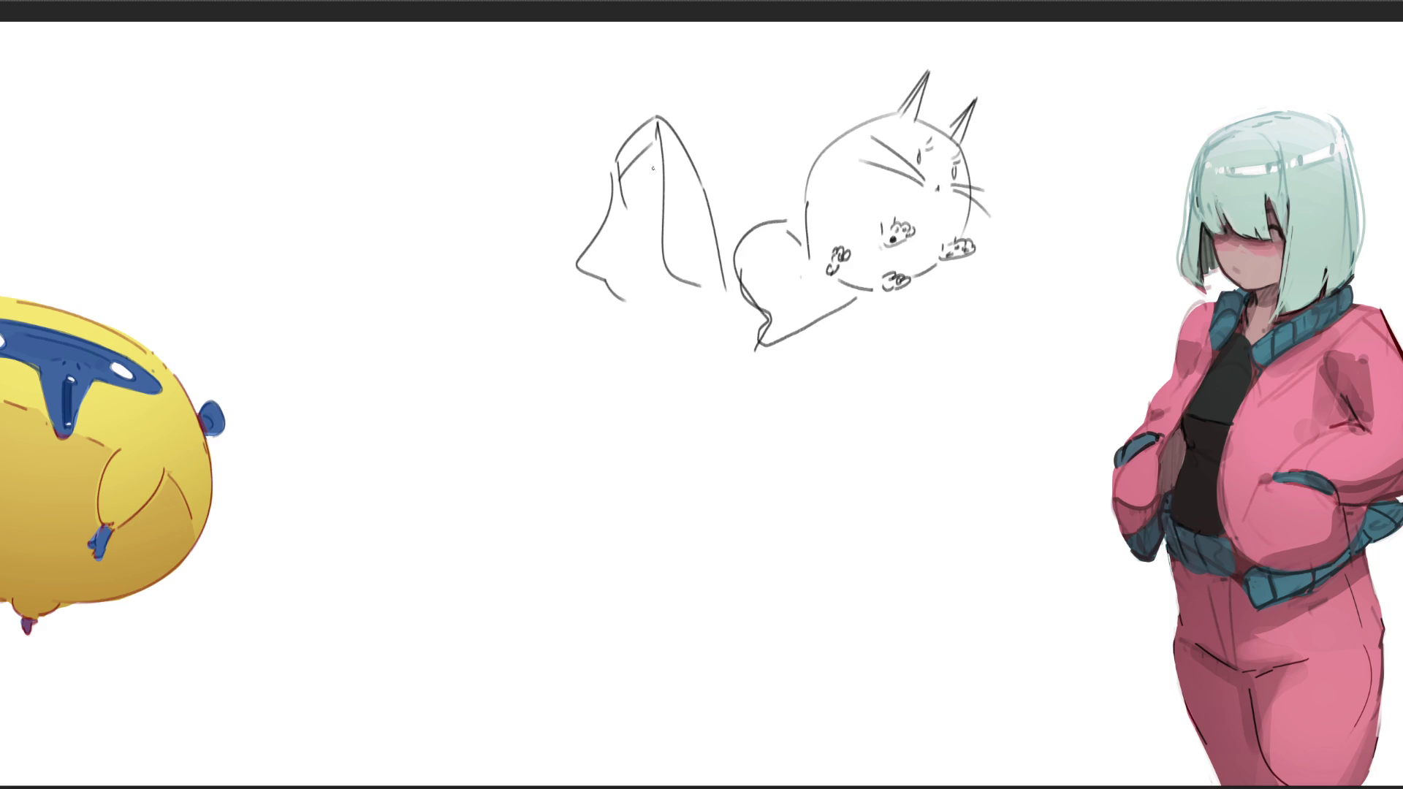
left_click_drag(628, 181, 648, 218)
- Draw two long rabbit ears on the hood and add strokes along the hood's edge
mouse_move(539, 33)
left_mouse_down()
mouse_move(621, 150)
mouse_move(589, 68)
mouse_move(621, 146)
mouse_move(633, 30)
mouse_move(657, 117)
left_mouse_up()
mouse_move(641, 28)
left_mouse_down()
mouse_move(655, 121)
mouse_move(662, 110)
left_mouse_up()
mouse_move(540, 33)
left_mouse_down()
mouse_move(581, 72)
mouse_move(619, 150)
left_mouse_up()
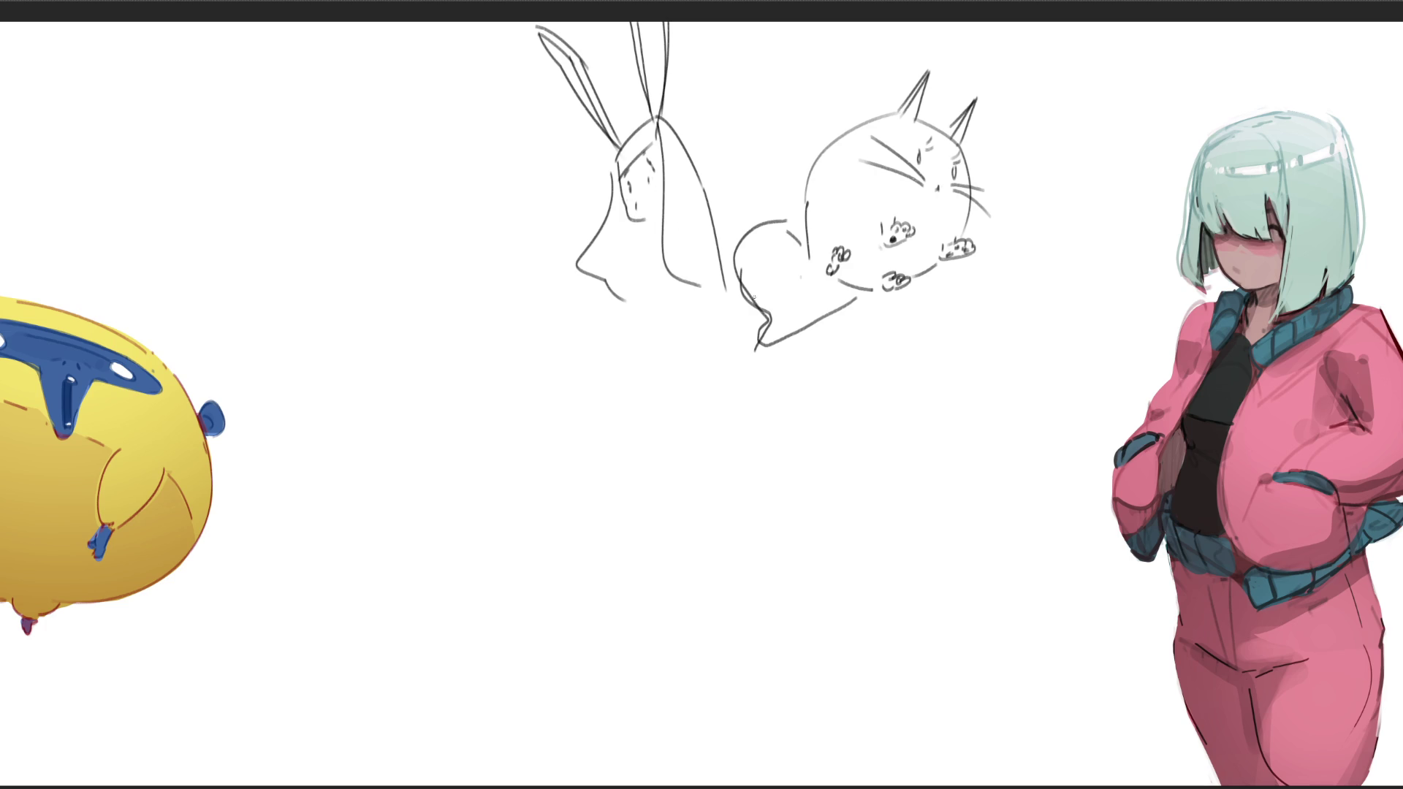
mouse_move(673, 124)
left_mouse_down()
mouse_move(726, 178)
mouse_move(734, 245)
left_mouse_up()
mouse_move(710, 196)
left_mouse_down()
mouse_move(722, 220)
mouse_move(739, 189)
mouse_move(794, 193)
left_mouse_up()
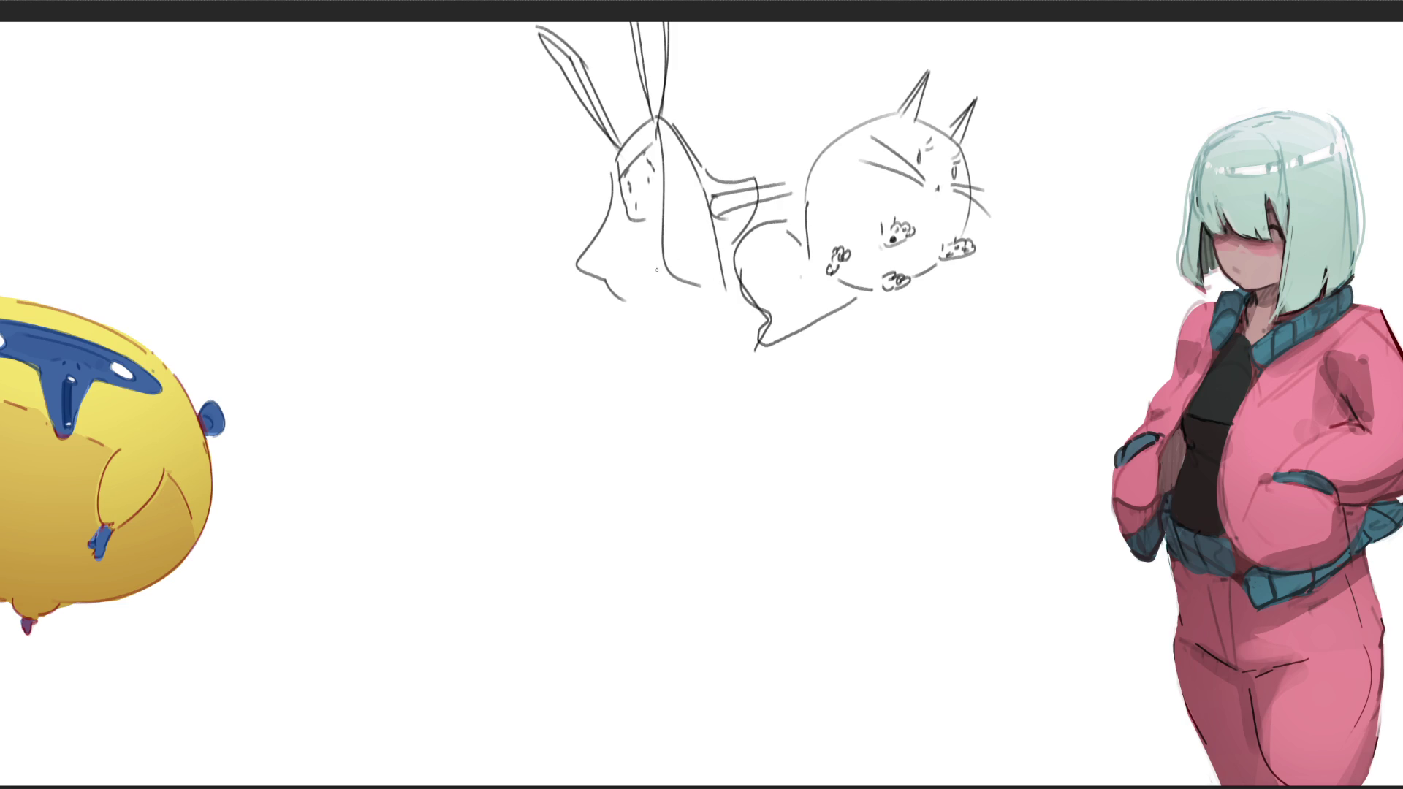
mouse_move(631, 276)
left_mouse_down()
mouse_move(626, 257)
mouse_move(660, 247)
mouse_move(664, 222)
mouse_move(625, 223)
mouse_move(657, 202)
left_mouse_up()
- Rough in the body, a long leg, an arm and foot, then erase the sketch lines
mouse_move(631, 282)
left_mouse_down()
mouse_move(690, 442)
mouse_move(710, 308)
mouse_move(773, 379)
mouse_move(831, 544)
mouse_move(794, 517)
mouse_move(792, 605)
mouse_move(861, 768)
mouse_move(757, 577)
mouse_move(943, 760)
mouse_move(923, 705)
left_mouse_up()
left_click_drag(821, 506, 925, 723)
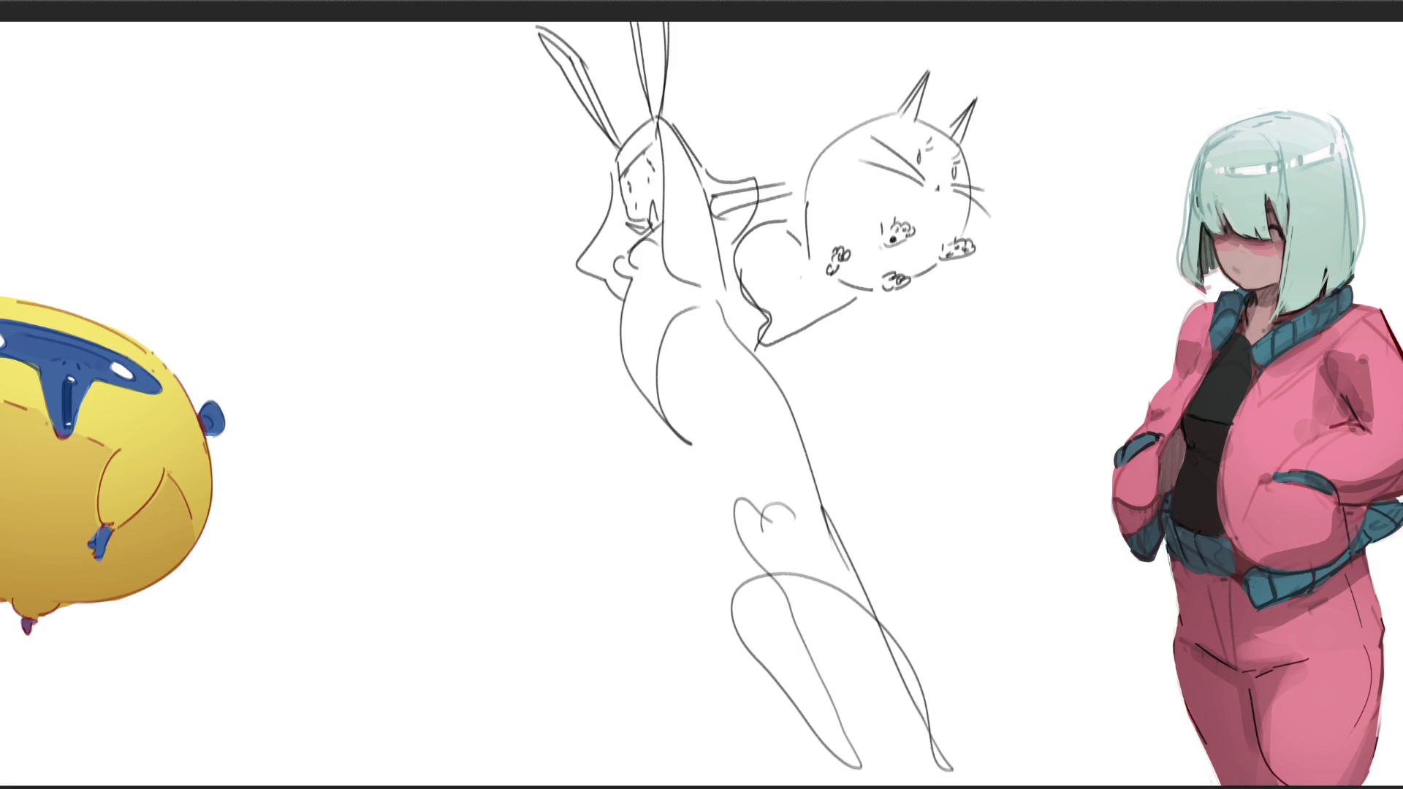
mouse_move(470, 278)
left_mouse_down()
mouse_move(528, 275)
mouse_move(579, 299)
mouse_move(468, 323)
mouse_move(547, 415)
mouse_move(531, 438)
mouse_move(577, 496)
mouse_move(618, 462)
mouse_move(633, 489)
left_mouse_up()
left_click_drag(630, 471, 544, 354)
left_click_drag(612, 447, 693, 475)
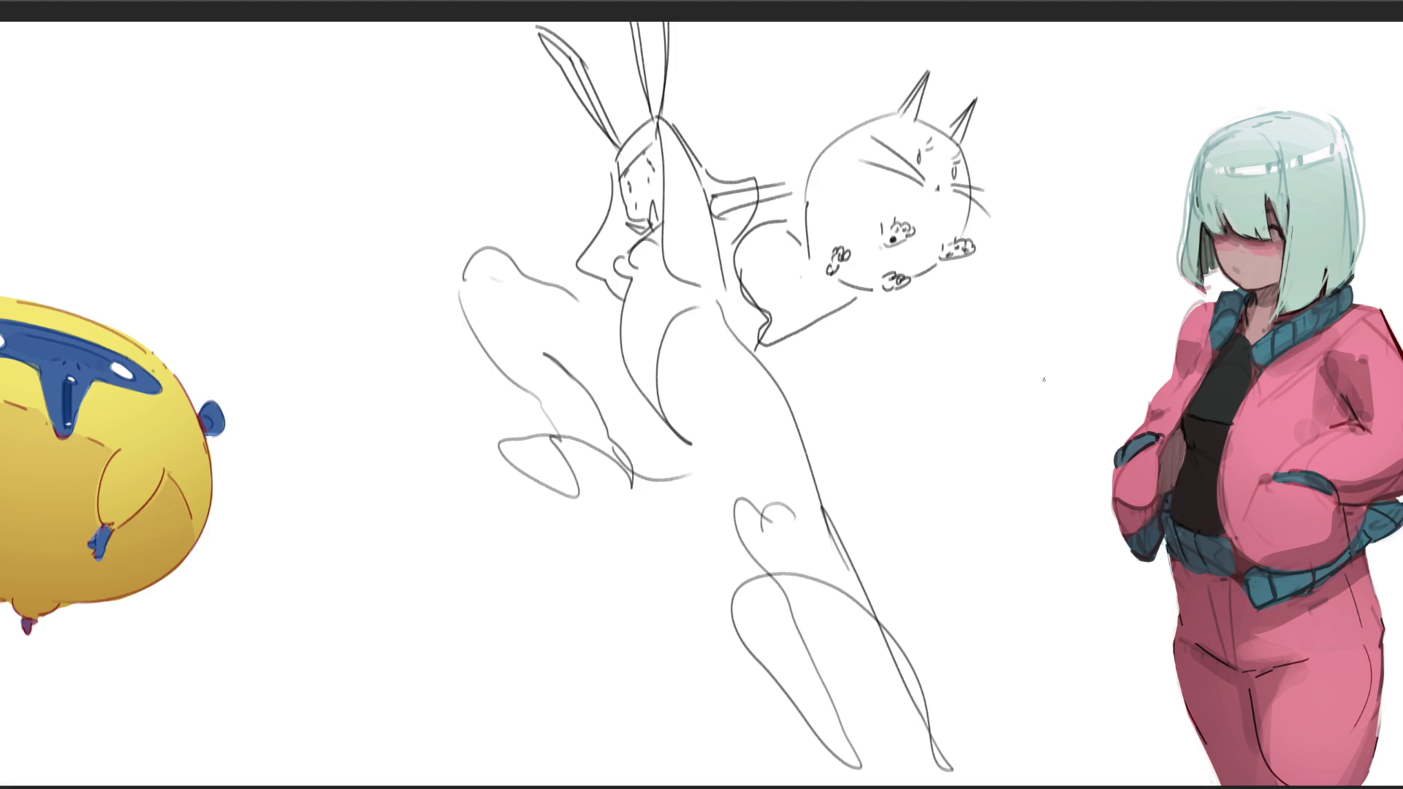
mouse_move(1009, 275)
left_mouse_down()
mouse_move(739, 125)
mouse_move(535, 327)
mouse_move(799, 501)
mouse_move(918, 751)
left_mouse_up()
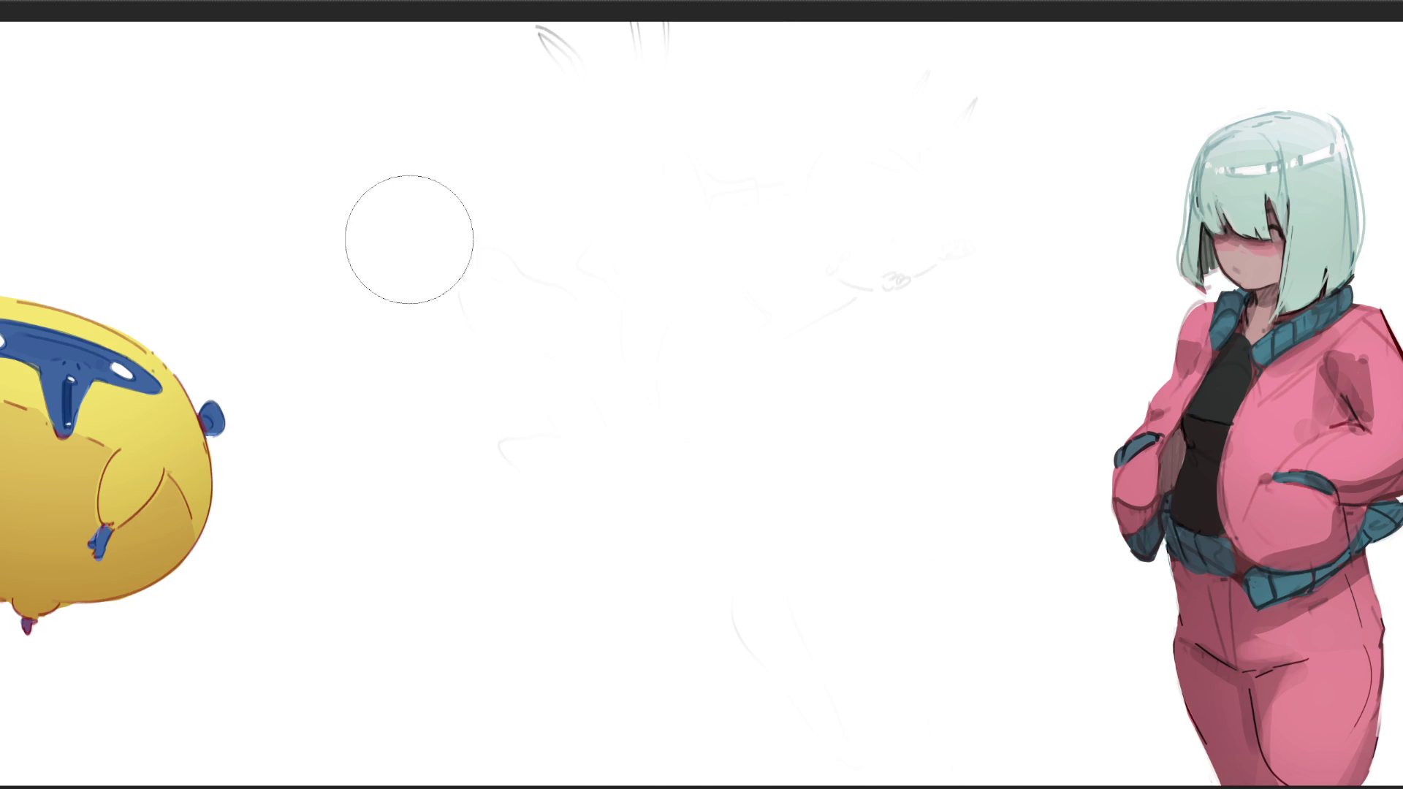
- Wipe away the remaining faint lines and rough in a new curly head near the top centre
mouse_move(716, 183)
left_mouse_down()
mouse_move(980, 15)
mouse_move(1033, 156)
mouse_move(635, 585)
left_mouse_up()
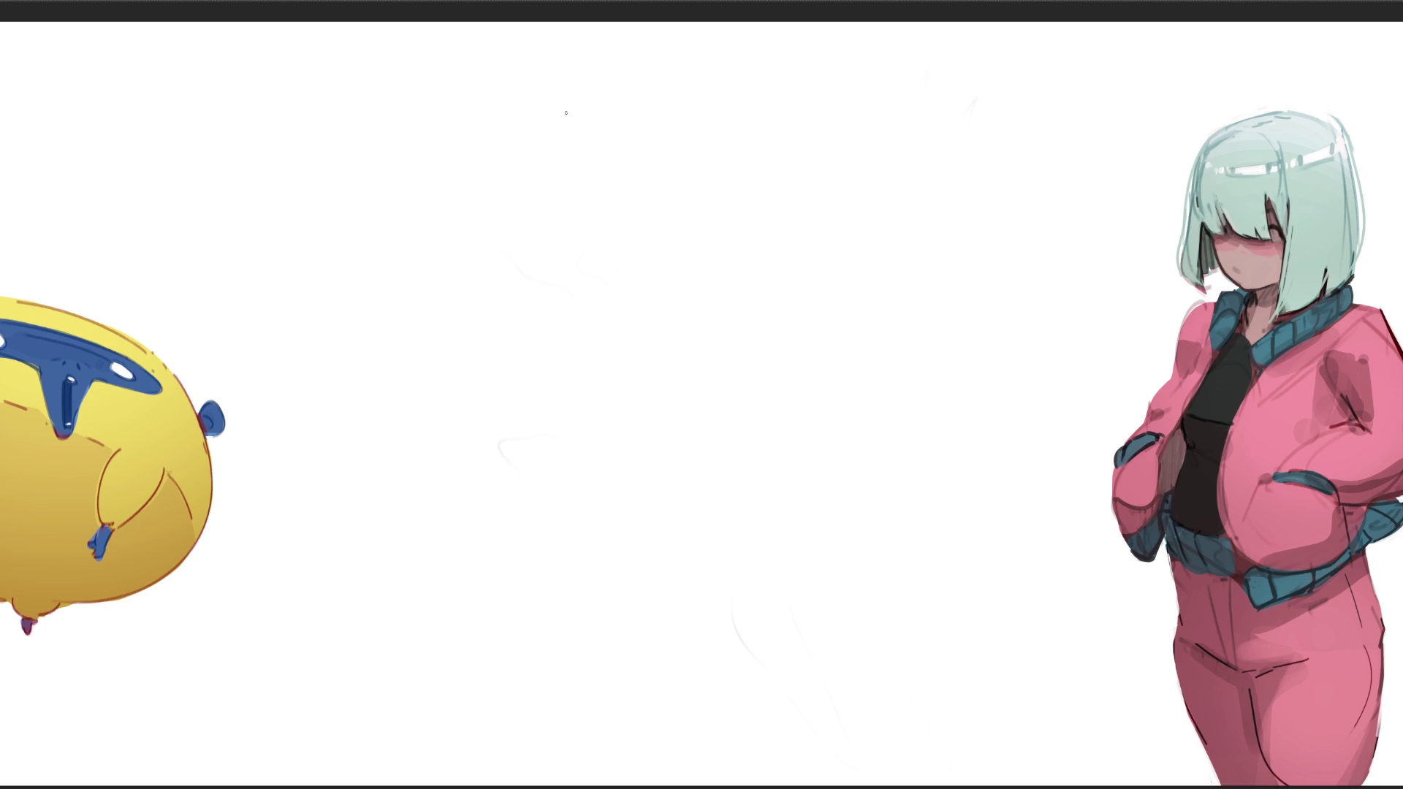
left_click_drag(580, 91, 575, 141)
mouse_move(600, 73)
left_mouse_down()
mouse_move(607, 119)
mouse_move(610, 45)
mouse_move(636, 30)
mouse_move(661, 84)
left_mouse_up()
mouse_move(592, 102)
left_mouse_down()
mouse_move(598, 115)
mouse_move(673, 84)
mouse_move(667, 115)
mouse_move(602, 160)
mouse_move(672, 117)
mouse_move(618, 183)
mouse_move(691, 149)
mouse_move(592, 179)
mouse_move(694, 132)
mouse_move(708, 164)
mouse_move(633, 153)
mouse_move(644, 204)
mouse_move(696, 165)
mouse_move(629, 252)
mouse_move(596, 170)
mouse_move(626, 292)
left_mouse_up()
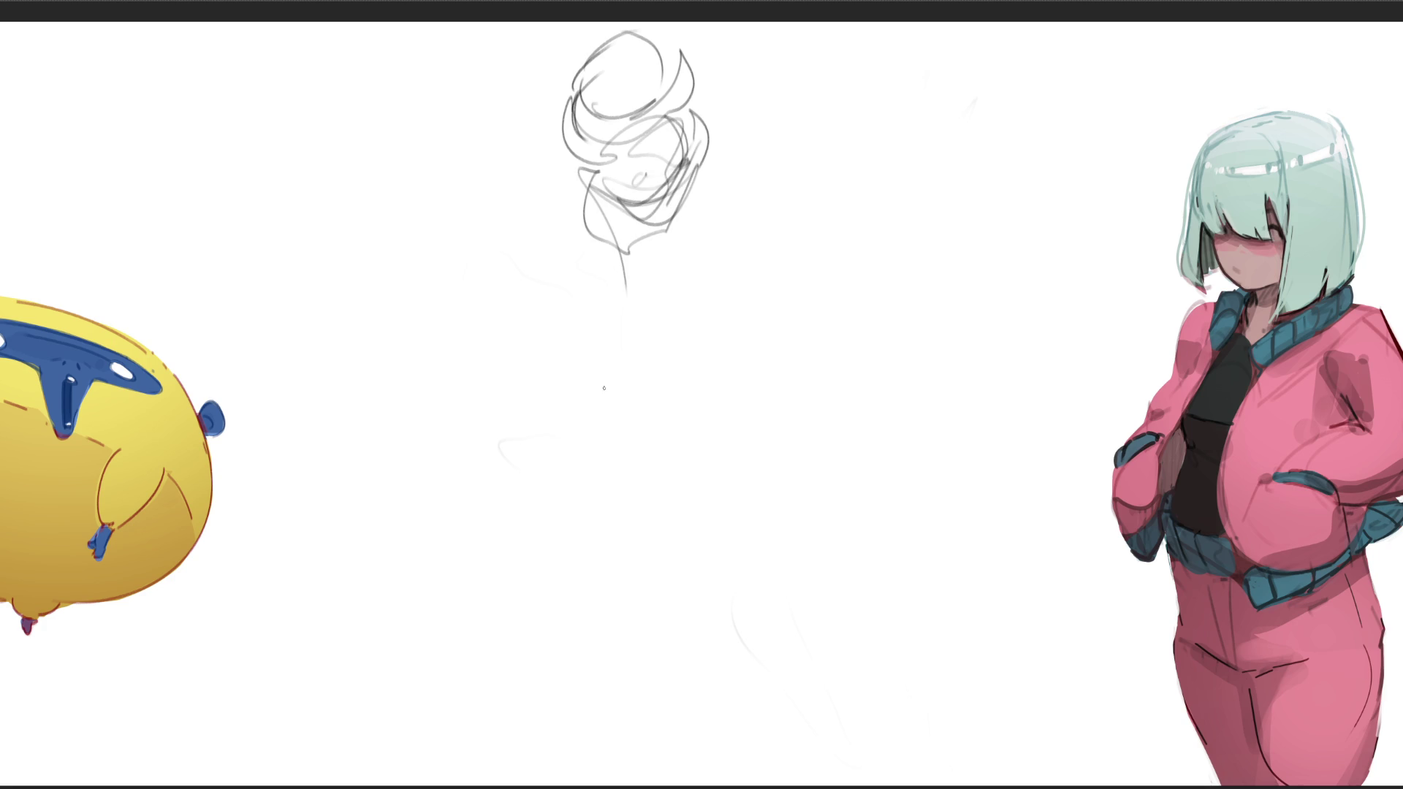
- Extend the sketch into a full figure with flowing sleeves, undoing an eraser pass that faded it
mouse_move(616, 212)
left_mouse_down()
mouse_move(655, 291)
mouse_move(629, 256)
mouse_move(621, 285)
mouse_move(579, 241)
mouse_move(532, 349)
mouse_move(676, 386)
mouse_move(441, 362)
mouse_move(689, 358)
mouse_move(665, 269)
mouse_move(702, 311)
mouse_move(687, 259)
mouse_move(757, 392)
mouse_move(730, 316)
mouse_move(662, 475)
mouse_move(599, 501)
mouse_move(585, 431)
left_mouse_up()
mouse_move(582, 482)
left_mouse_down()
mouse_move(627, 538)
mouse_move(730, 504)
mouse_move(588, 484)
mouse_move(705, 527)
mouse_move(852, 653)
mouse_move(761, 563)
mouse_move(695, 698)
mouse_move(869, 711)
mouse_move(871, 731)
left_mouse_up()
left_click_drag(905, 530, 875, 671)
mouse_move(506, 405)
left_mouse_down()
mouse_move(925, 372)
mouse_move(633, 460)
mouse_move(391, 320)
mouse_move(595, 470)
mouse_move(815, 347)
mouse_move(892, 570)
left_mouse_up()
mouse_move(952, 447)
left_mouse_down()
mouse_move(916, 570)
mouse_move(919, 614)
left_mouse_up()
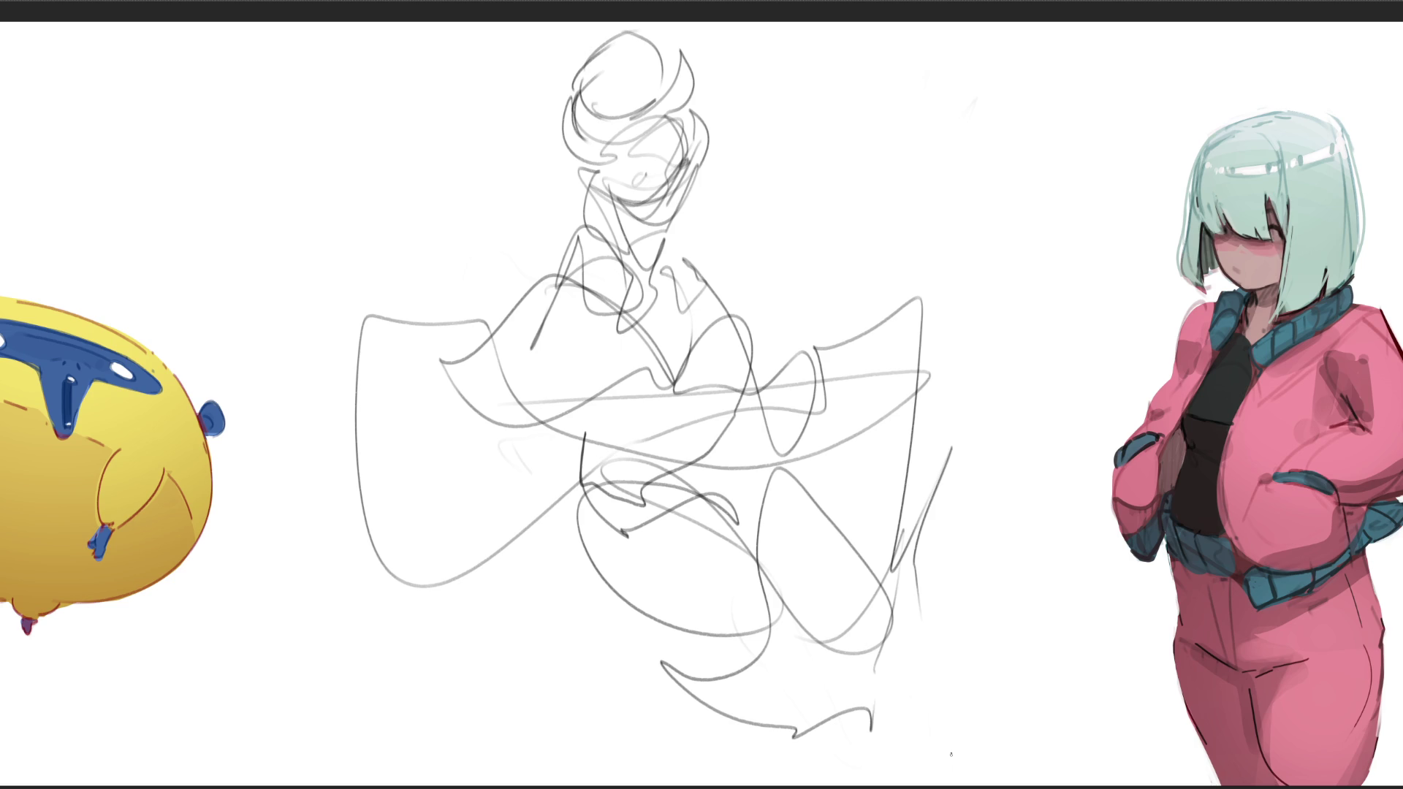
mouse_move(694, 409)
left_mouse_down()
mouse_move(855, 157)
mouse_move(486, 235)
mouse_move(334, 687)
left_mouse_up()
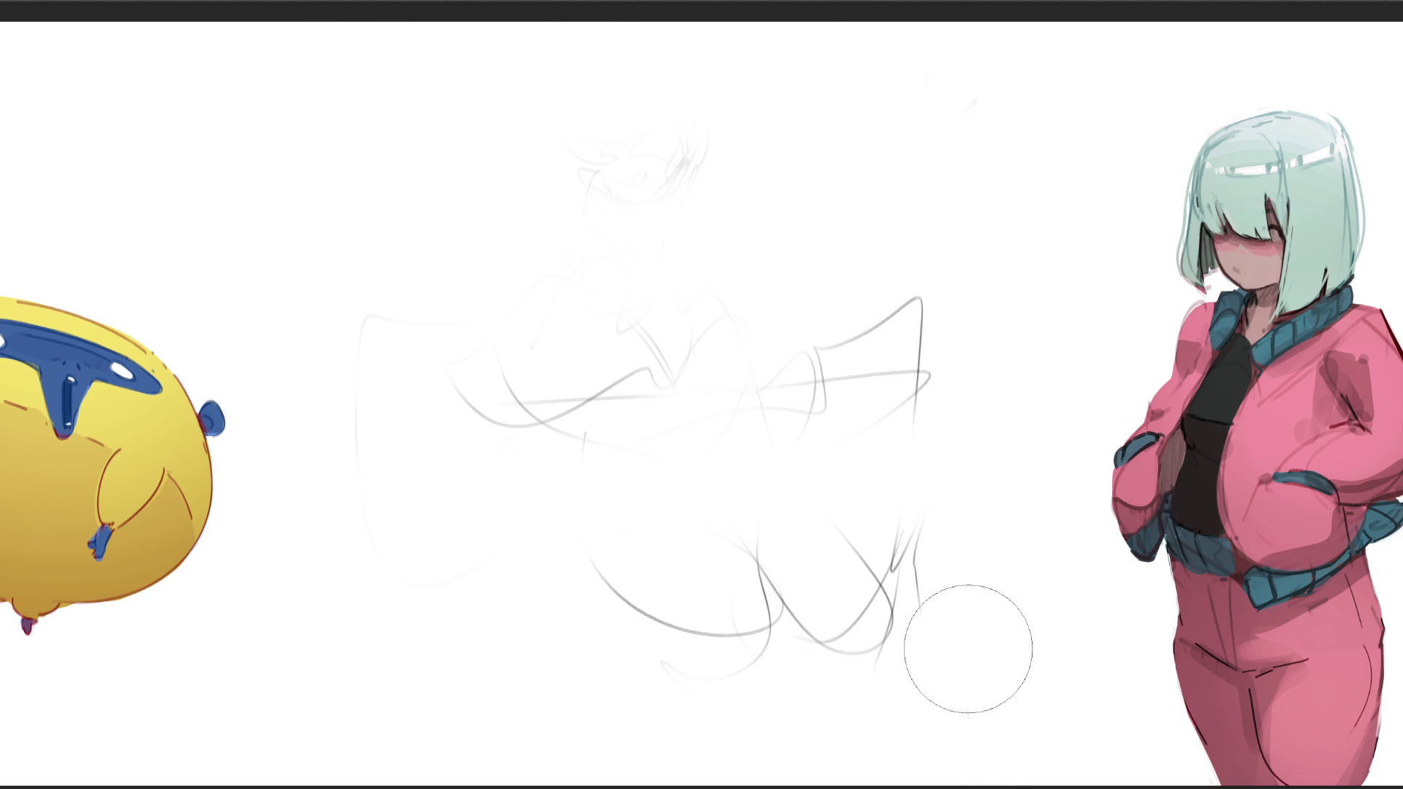
key("ctrl+z")
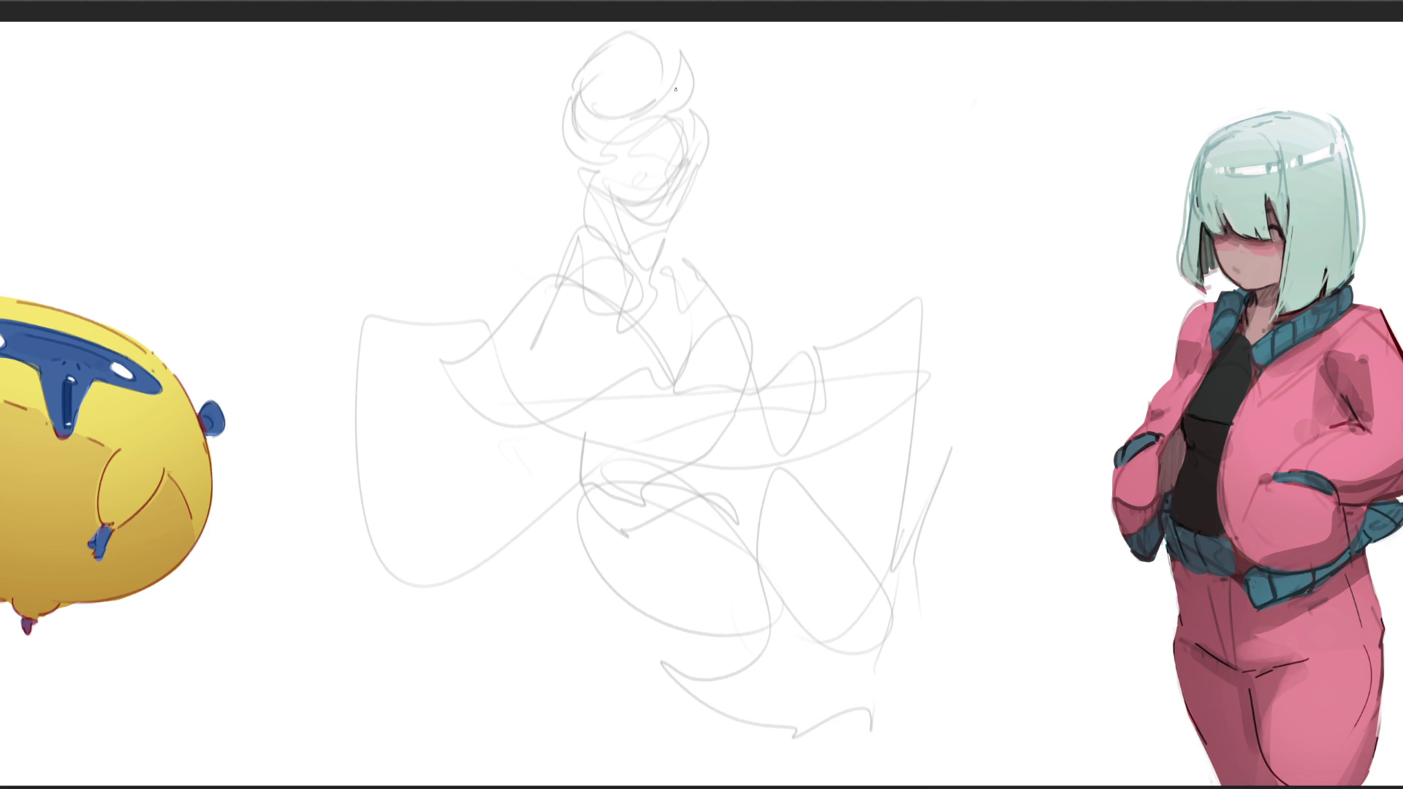
- Ink both eyes, the hairline and the left ear in dark lines, discarding a trial mouth stroke
left_click_drag(628, 183, 637, 179)
left_click_drag(634, 181, 633, 186)
left_click_drag(671, 177, 687, 159)
mouse_move(608, 191)
left_mouse_down()
mouse_move(664, 224)
mouse_move(693, 170)
mouse_move(671, 224)
left_mouse_up()
key("ctrl+z")
key("ctrl+z")
mouse_move(617, 138)
left_mouse_down()
mouse_move(650, 117)
mouse_move(696, 151)
left_mouse_up()
left_click_drag(604, 161, 603, 187)
left_click_drag(597, 168, 611, 186)
- Ink the face's cheek and left edge, outline the hair bun, and redraw the left-ear strokes
left_click_drag(696, 146, 687, 188)
left_click_drag(611, 180, 613, 134)
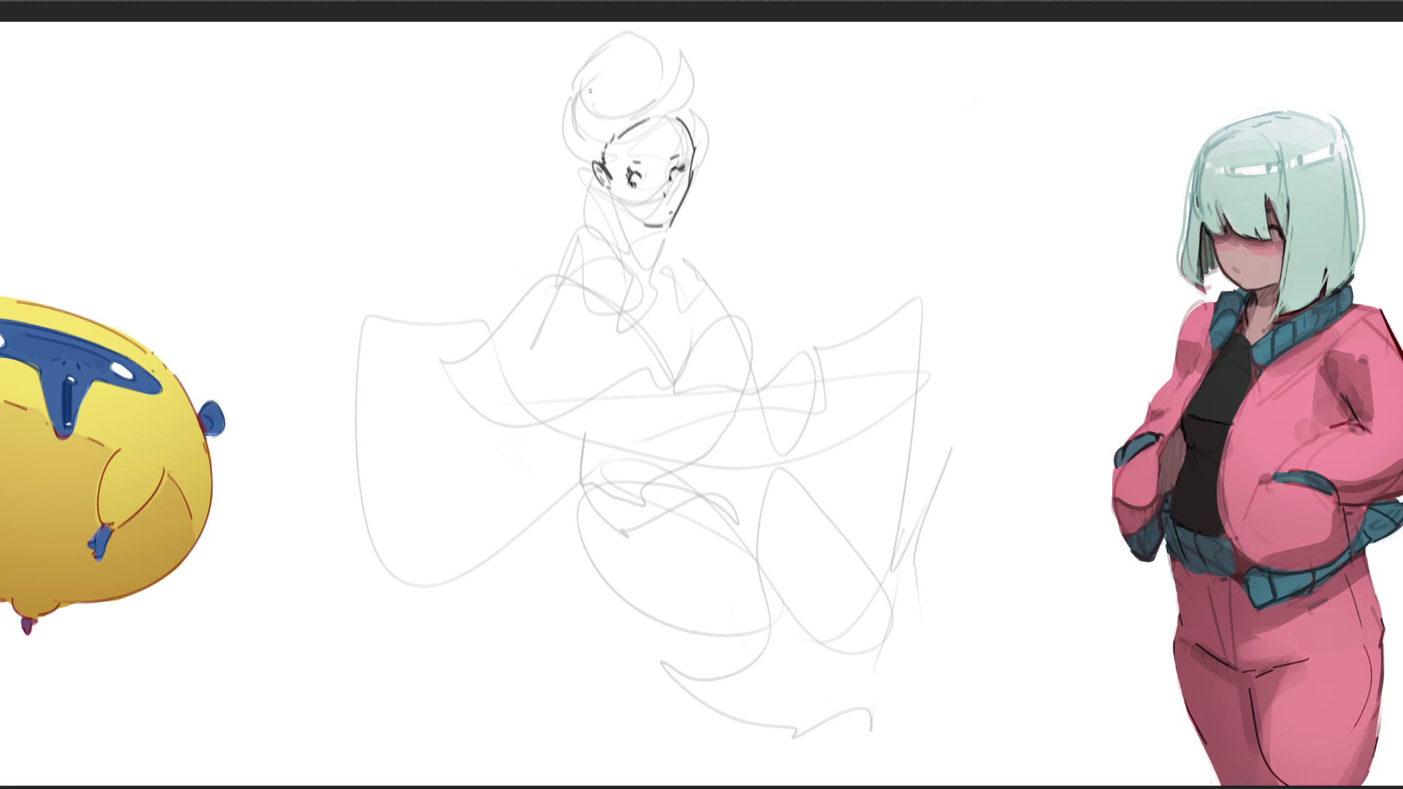
mouse_move(575, 66)
left_mouse_down()
mouse_move(590, 135)
mouse_move(603, 134)
mouse_move(624, 26)
mouse_move(670, 79)
mouse_move(579, 91)
mouse_move(643, 121)
mouse_move(676, 93)
left_mouse_up()
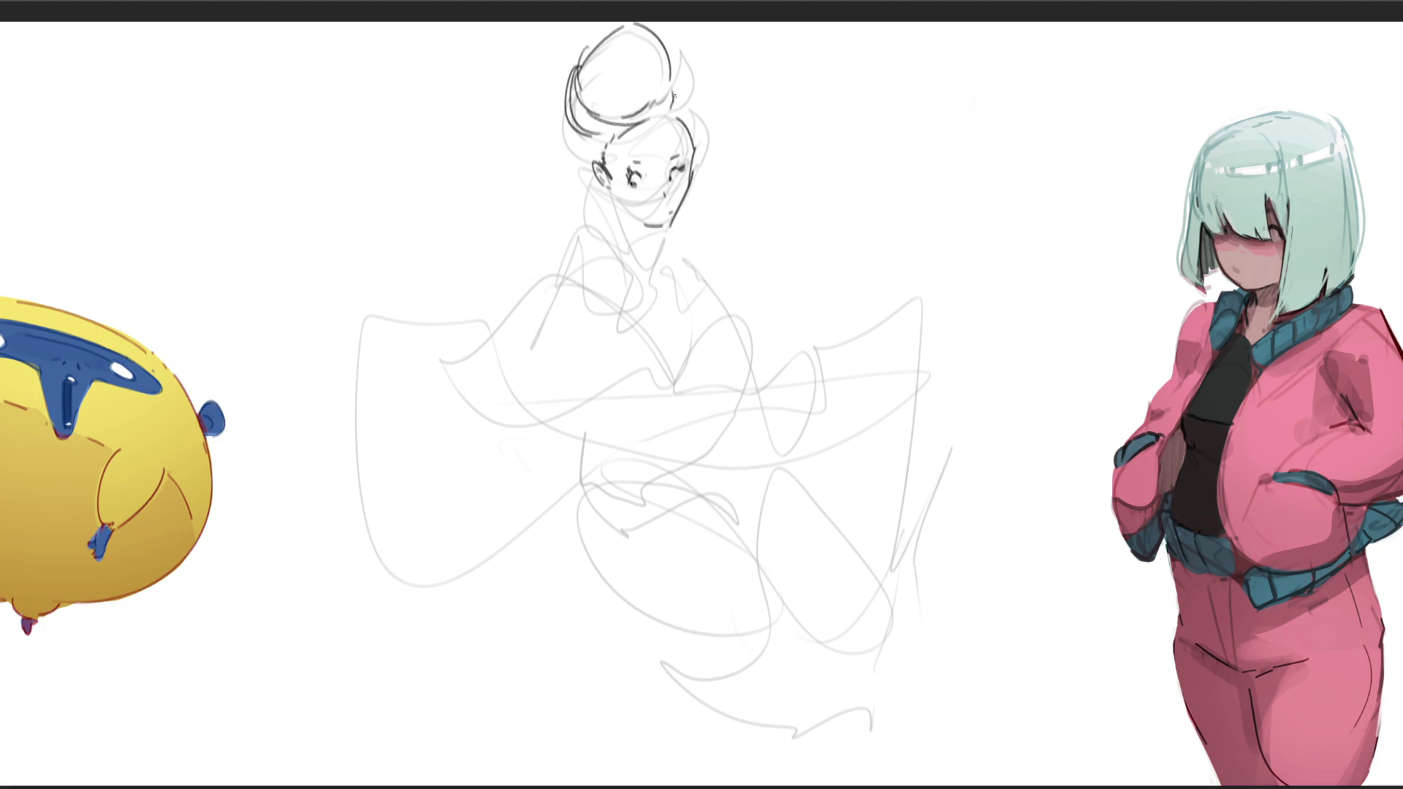
mouse_move(652, 42)
left_mouse_down()
mouse_move(702, 119)
mouse_move(707, 155)
mouse_move(692, 165)
left_mouse_up()
mouse_move(564, 125)
left_mouse_down()
mouse_move(573, 183)
mouse_move(606, 193)
mouse_move(612, 179)
left_mouse_up()
mouse_move(609, 173)
left_mouse_down()
mouse_move(618, 184)
mouse_move(606, 159)
mouse_move(612, 170)
left_mouse_up()
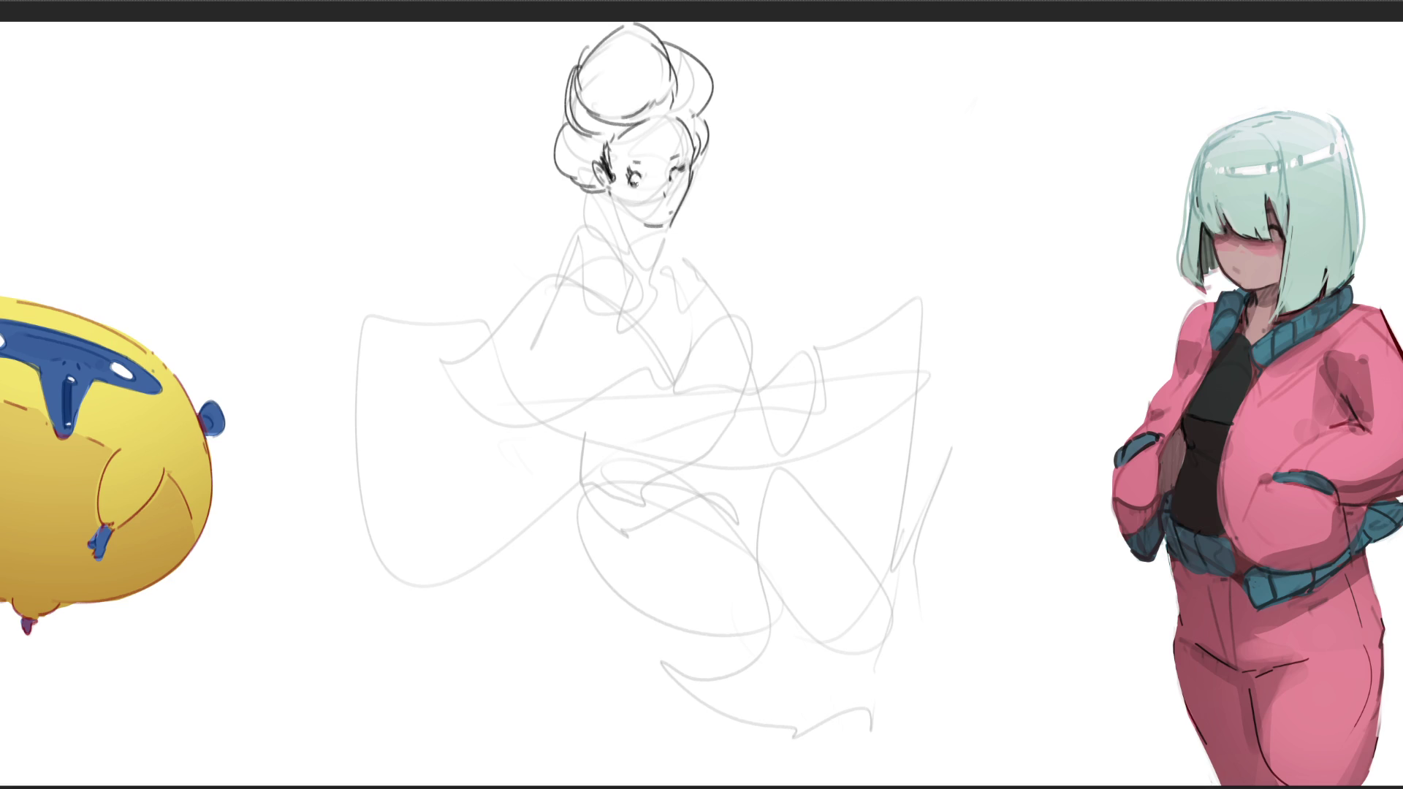
key("ctrl+z")
key("ctrl+z")
key("ctrl+z")
left_click_drag(601, 149, 611, 170)
- Ink the chin, left jaw and neck line below the face
left_click_drag(675, 212, 716, 202)
left_click_drag(607, 189, 627, 239)
mouse_move(609, 189)
left_mouse_down()
mouse_move(640, 255)
mouse_move(666, 269)
mouse_move(667, 245)
left_mouse_up()
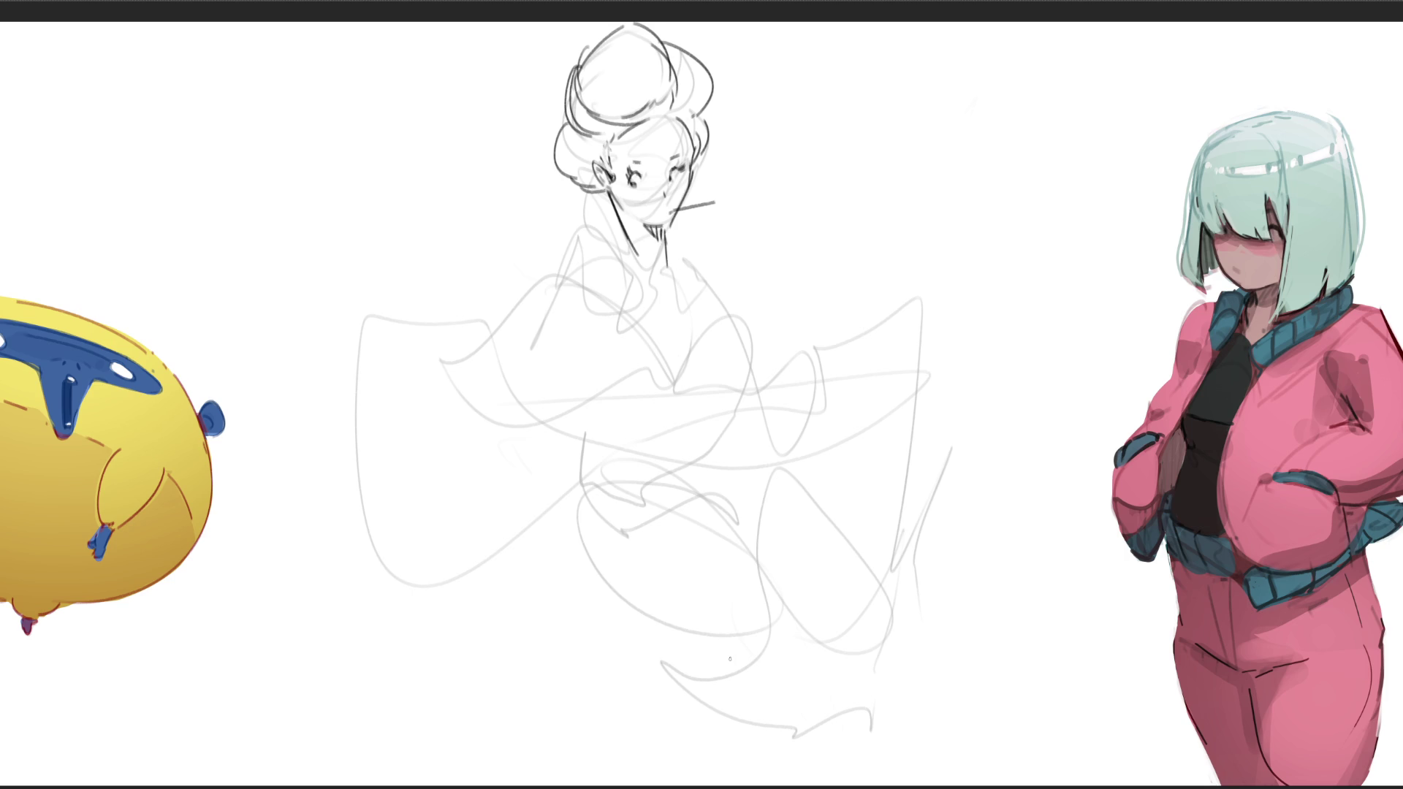
left_click_drag(668, 232, 669, 275)
mouse_move(611, 200)
left_mouse_down()
mouse_move(631, 270)
mouse_move(665, 293)
left_mouse_up()
- Ink the shoulder line from the neck, discarding loose strokes tried around the bun
left_click_drag(592, 33, 537, 125)
left_click_drag(679, 31, 720, 106)
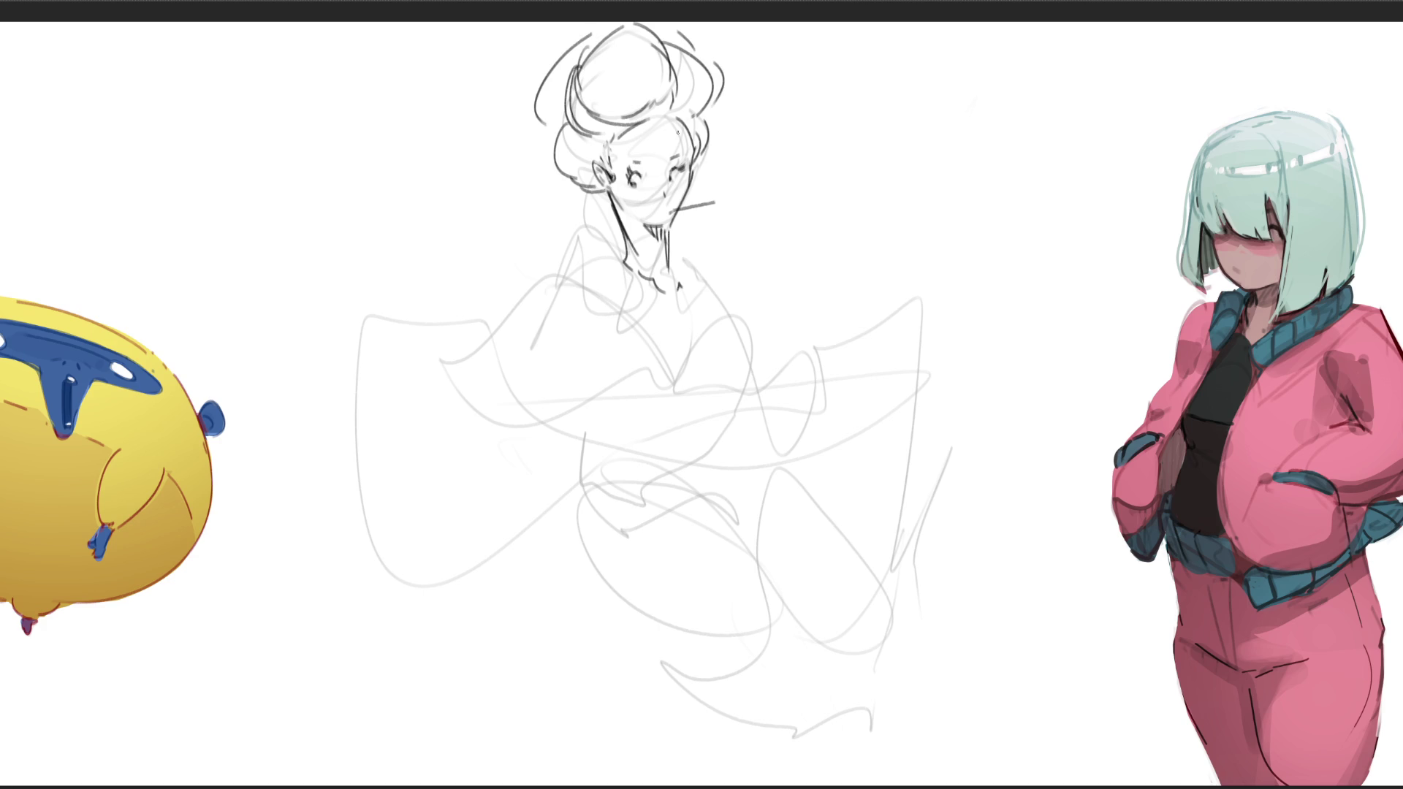
key("ctrl+z")
key("ctrl+z")
key("ctrl+z")
left_click_drag(621, 252, 565, 282)
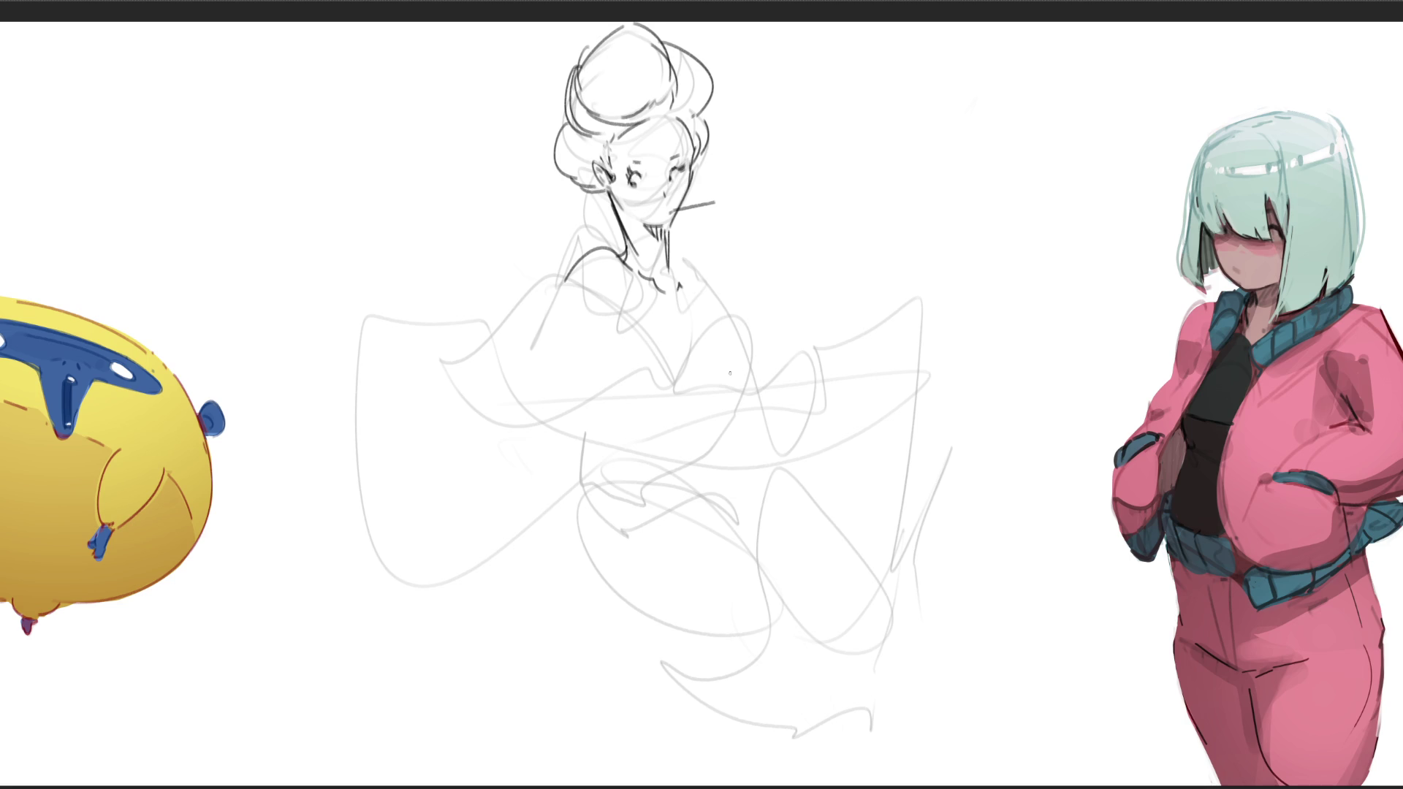
left_click_drag(555, 279, 507, 320)
mouse_move(555, 280)
left_mouse_down()
mouse_move(599, 293)
mouse_move(671, 356)
left_mouse_up()
- Redraw the shoulder strokes and ink the lower arm and sleeve edge
key("ctrl+z")
key("ctrl+z")
mouse_move(507, 316)
left_mouse_down()
mouse_move(555, 277)
mouse_move(655, 349)
mouse_move(773, 376)
left_mouse_up()
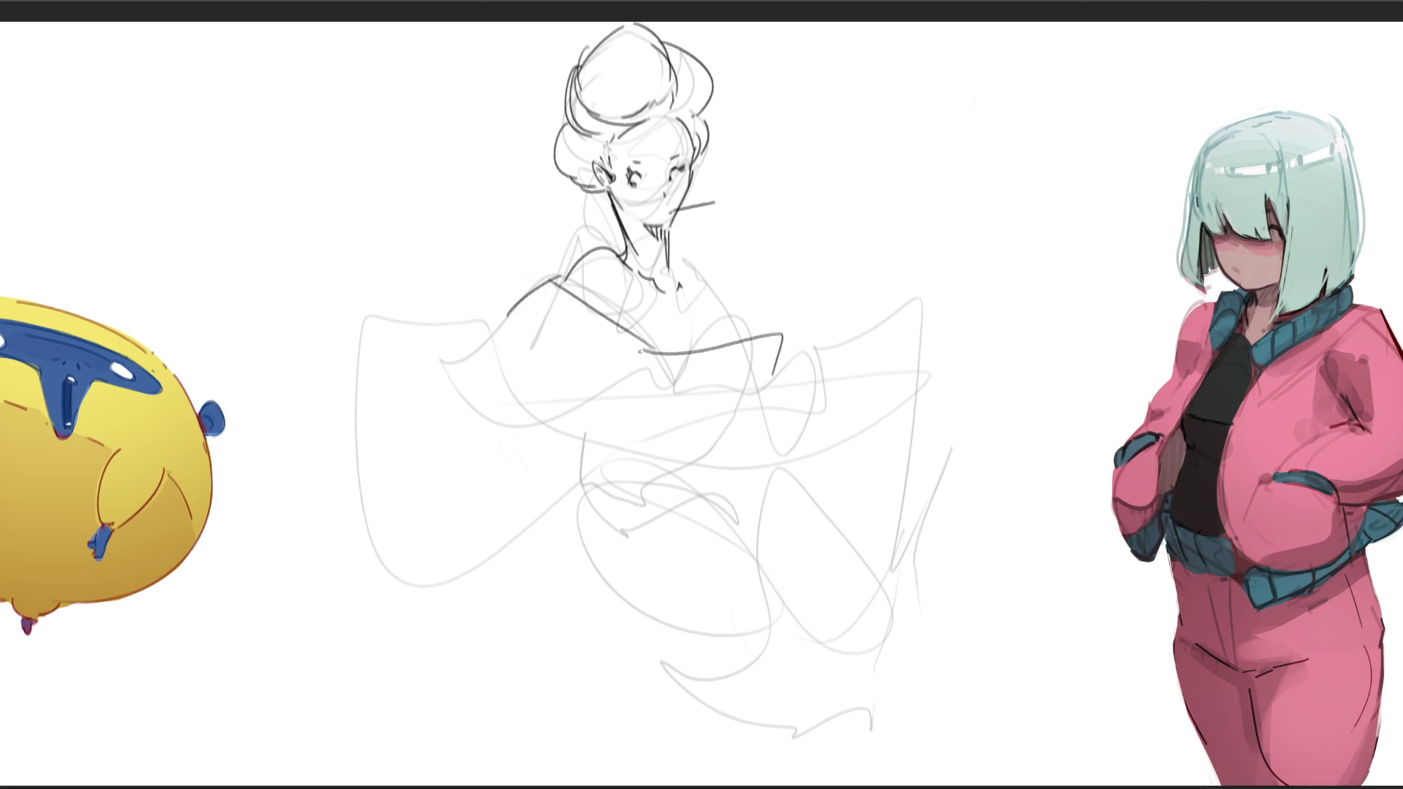
left_click_drag(635, 377, 477, 362)
mouse_move(510, 302)
left_mouse_down()
mouse_move(586, 369)
mouse_move(651, 387)
mouse_move(609, 379)
left_mouse_up()
mouse_move(485, 342)
left_mouse_down()
mouse_move(431, 380)
mouse_move(350, 407)
mouse_move(439, 343)
mouse_move(267, 555)
mouse_move(479, 524)
mouse_move(631, 408)
left_mouse_up()
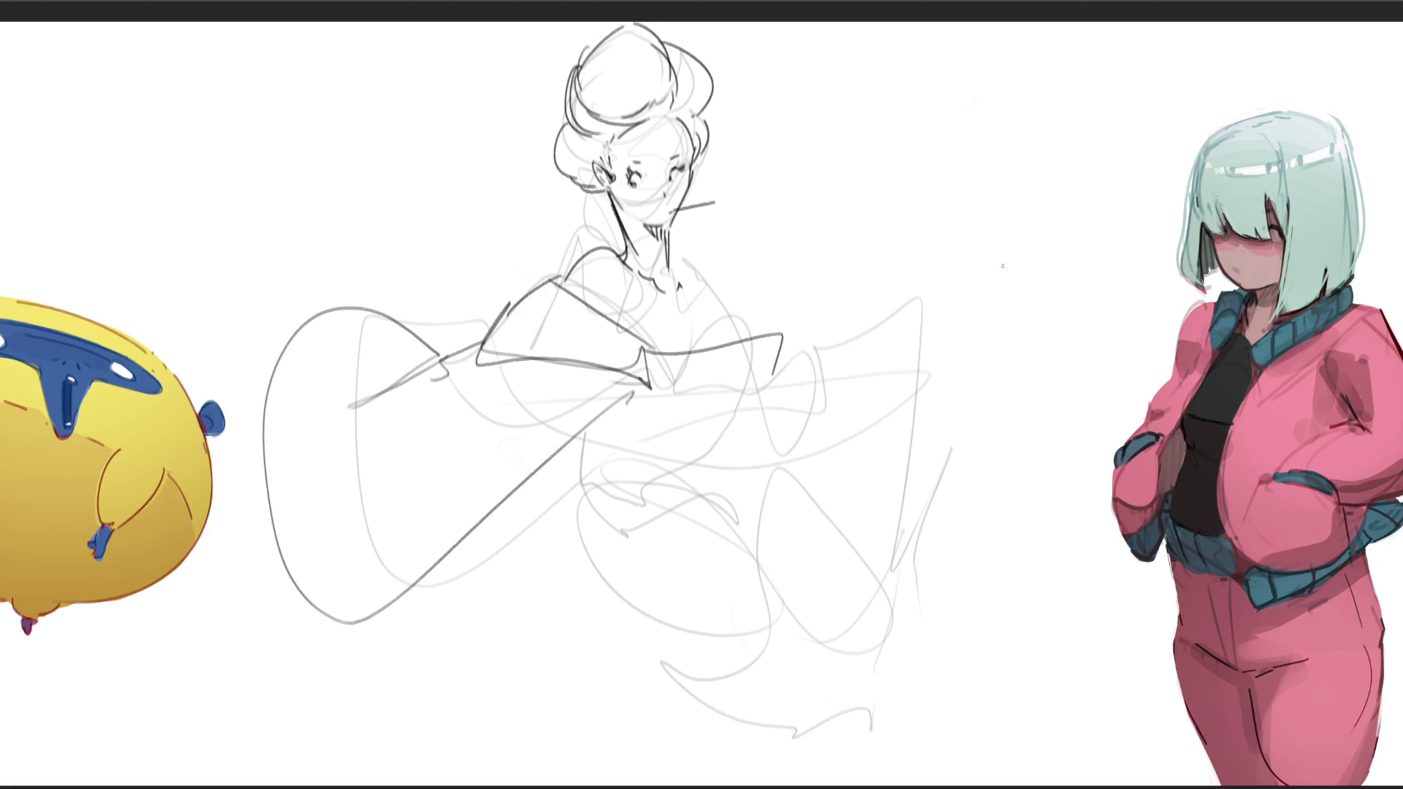
- Ink the other shoulder and darken the sleeve line, removing a stray stroke inside the arm
left_click_drag(673, 250, 701, 278)
left_click_drag(700, 293, 777, 327)
left_click_drag(601, 312, 615, 323)
mouse_move(718, 316)
left_mouse_down()
mouse_move(734, 343)
mouse_move(745, 336)
left_mouse_up()
key("ctrl+z")
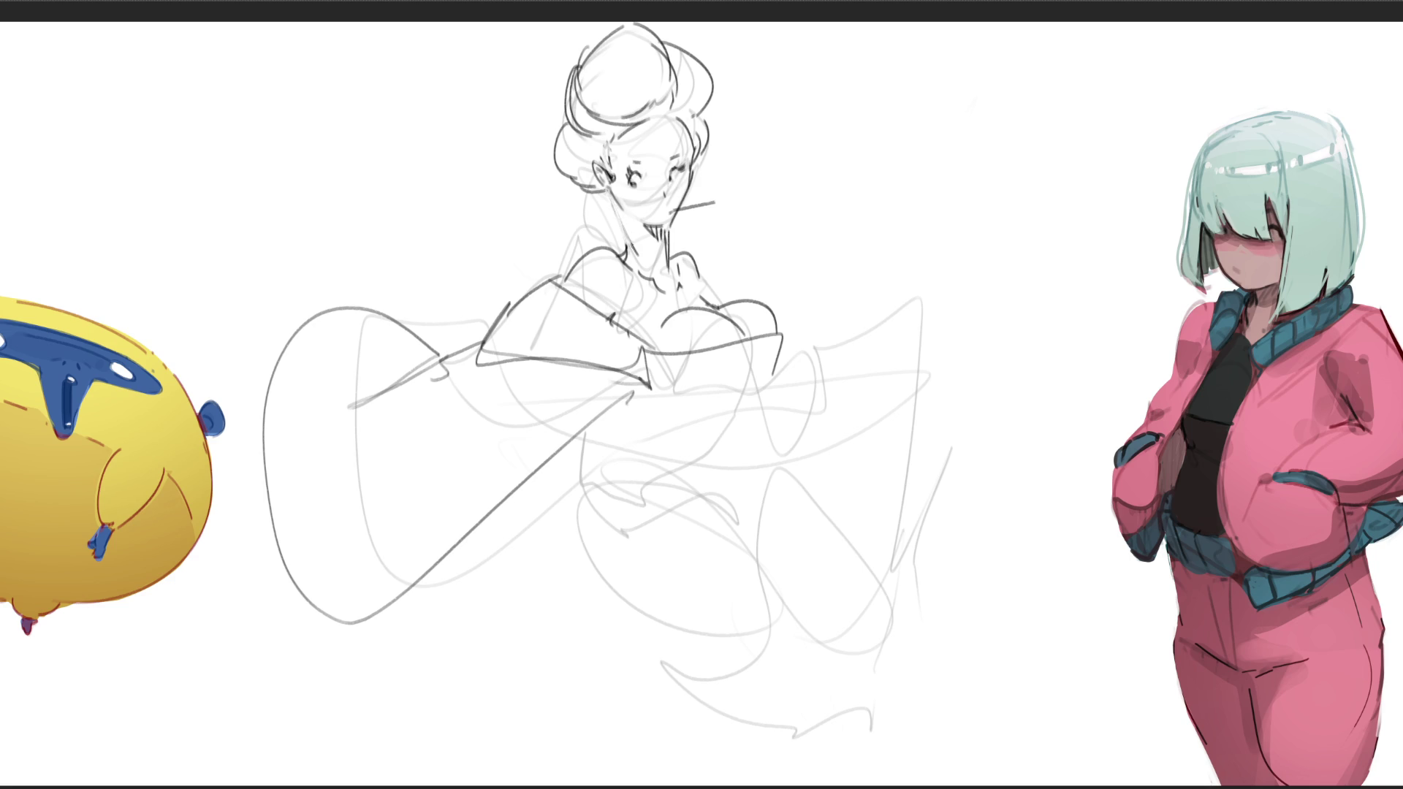
- Add short earring strokes under the ear, undoing an extra mark beside it
left_click_drag(581, 188, 619, 214)
left_click_drag(609, 187, 613, 198)
key("ctrl+z")
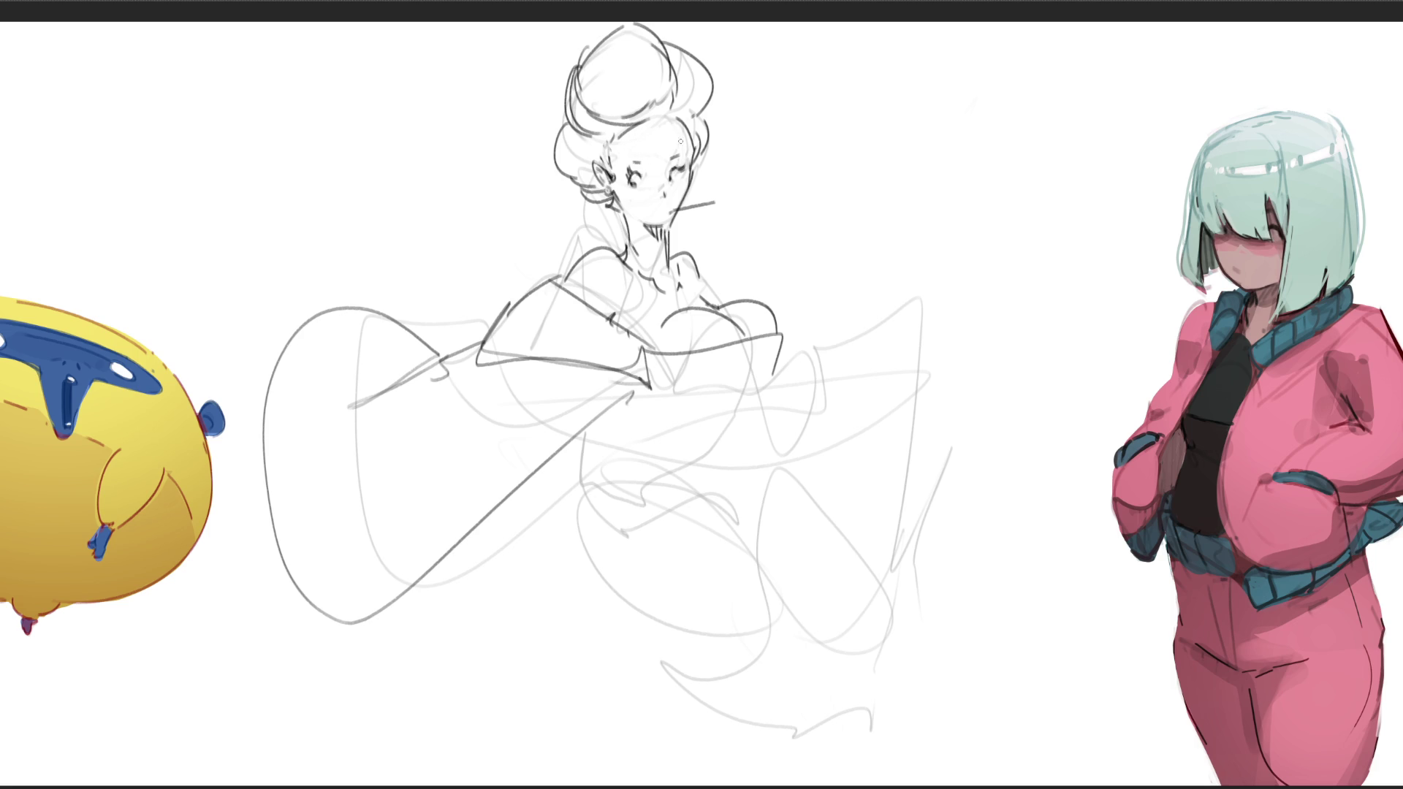
- Ink the face's right edge, a stroke over the left eye, and the dress waistline
left_click_drag(687, 137, 685, 160)
left_click_drag(623, 174, 640, 170)
mouse_move(640, 382)
left_mouse_down()
mouse_move(776, 377)
mouse_move(768, 393)
left_mouse_up()
- Ink the centre figure's lower waist line and waist fold, undoing the discarded straight and curved attempts
key("ctrl+z")
mouse_move(630, 370)
left_mouse_down()
mouse_move(667, 391)
mouse_move(784, 360)
left_mouse_up()
mouse_move(782, 363)
left_mouse_down()
mouse_move(763, 400)
mouse_move(654, 387)
left_mouse_up()
key("ctrl+z")
key("ctrl+z")
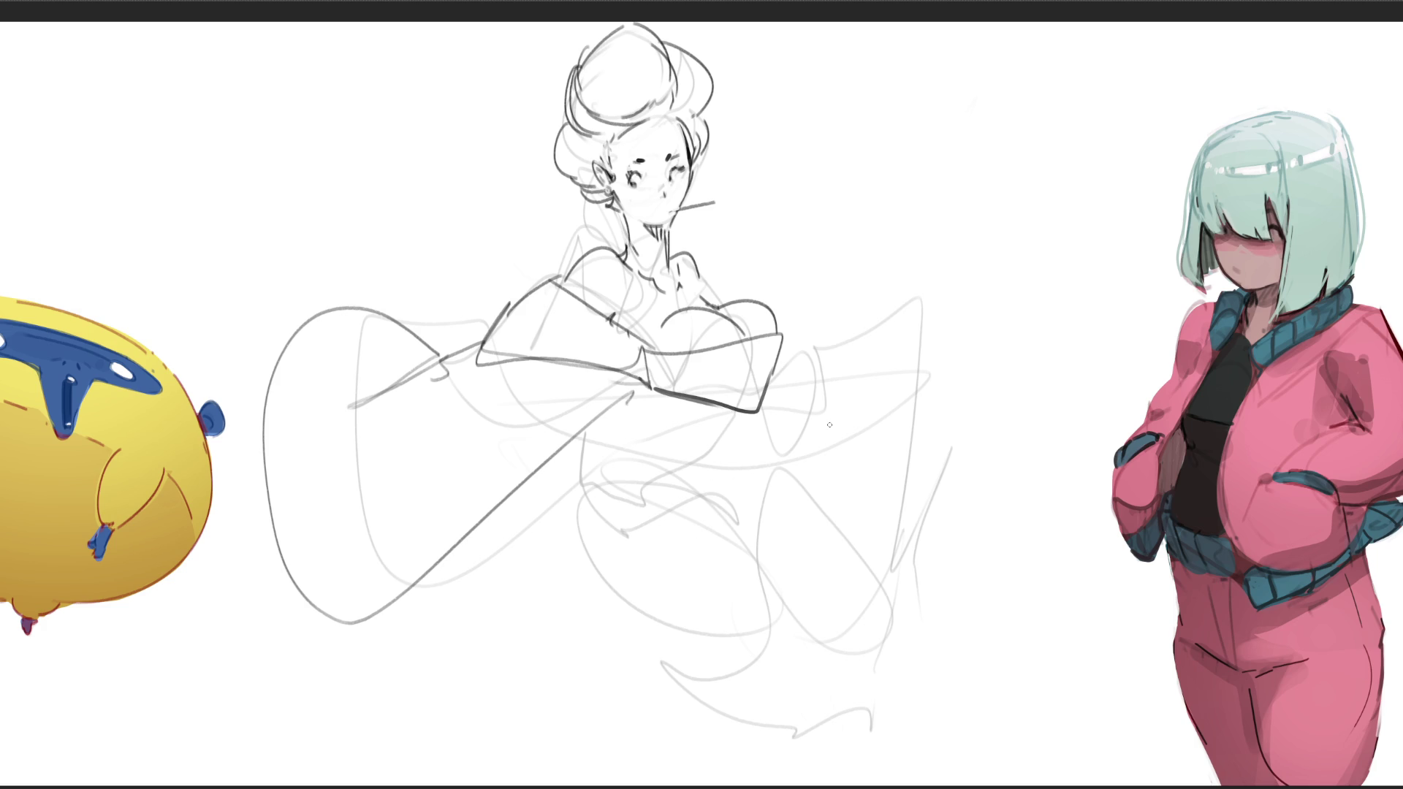
mouse_move(724, 417)
left_mouse_down()
mouse_move(584, 461)
mouse_move(593, 452)
left_mouse_up()
mouse_move(709, 409)
left_mouse_down()
mouse_move(614, 434)
mouse_move(691, 419)
mouse_move(601, 423)
mouse_move(590, 464)
left_mouse_up()
mouse_move(594, 453)
left_mouse_down()
mouse_move(658, 399)
mouse_move(688, 404)
left_mouse_up()
key("ctrl+z")
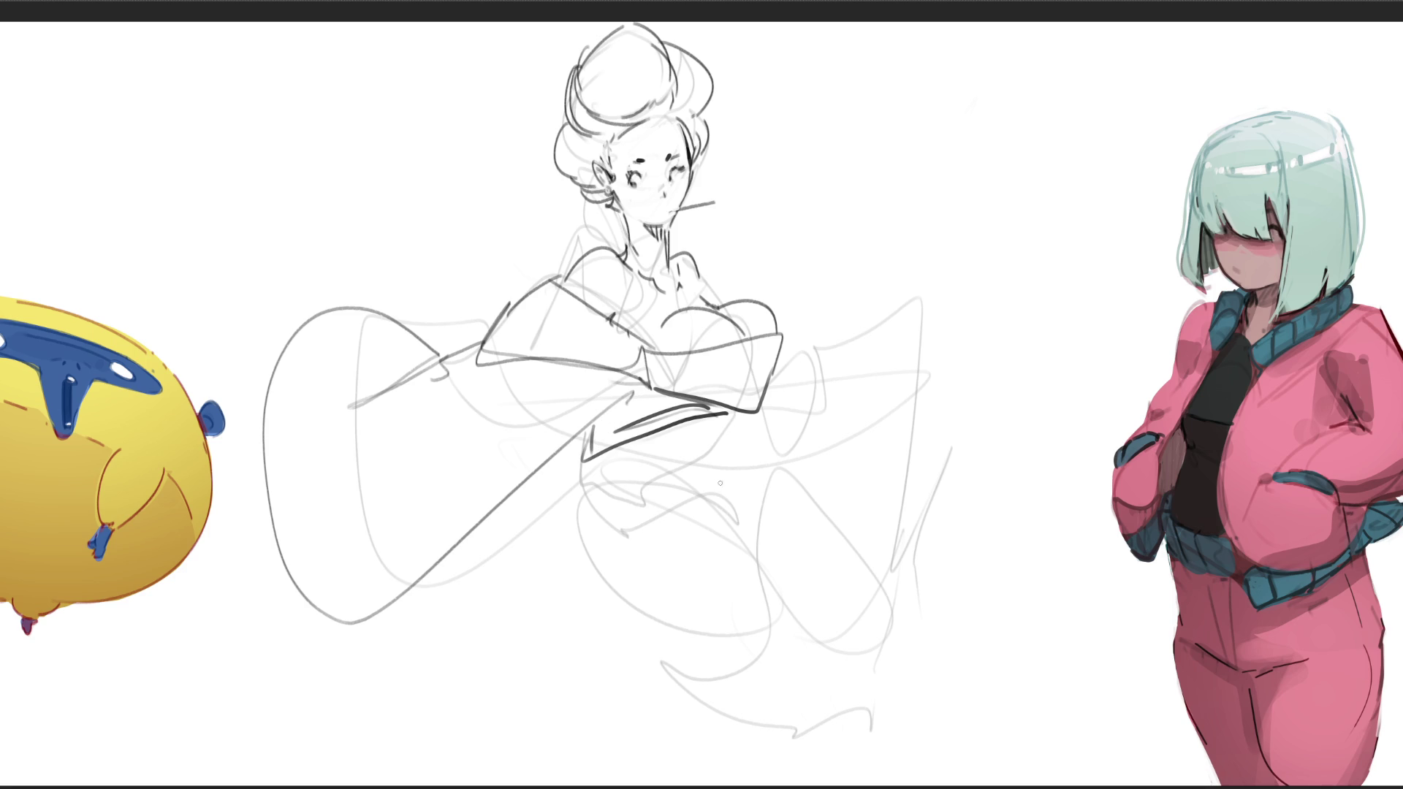
mouse_move(591, 430)
left_mouse_down()
mouse_move(637, 387)
mouse_move(673, 399)
left_mouse_up()
left_click_drag(588, 453, 651, 477)
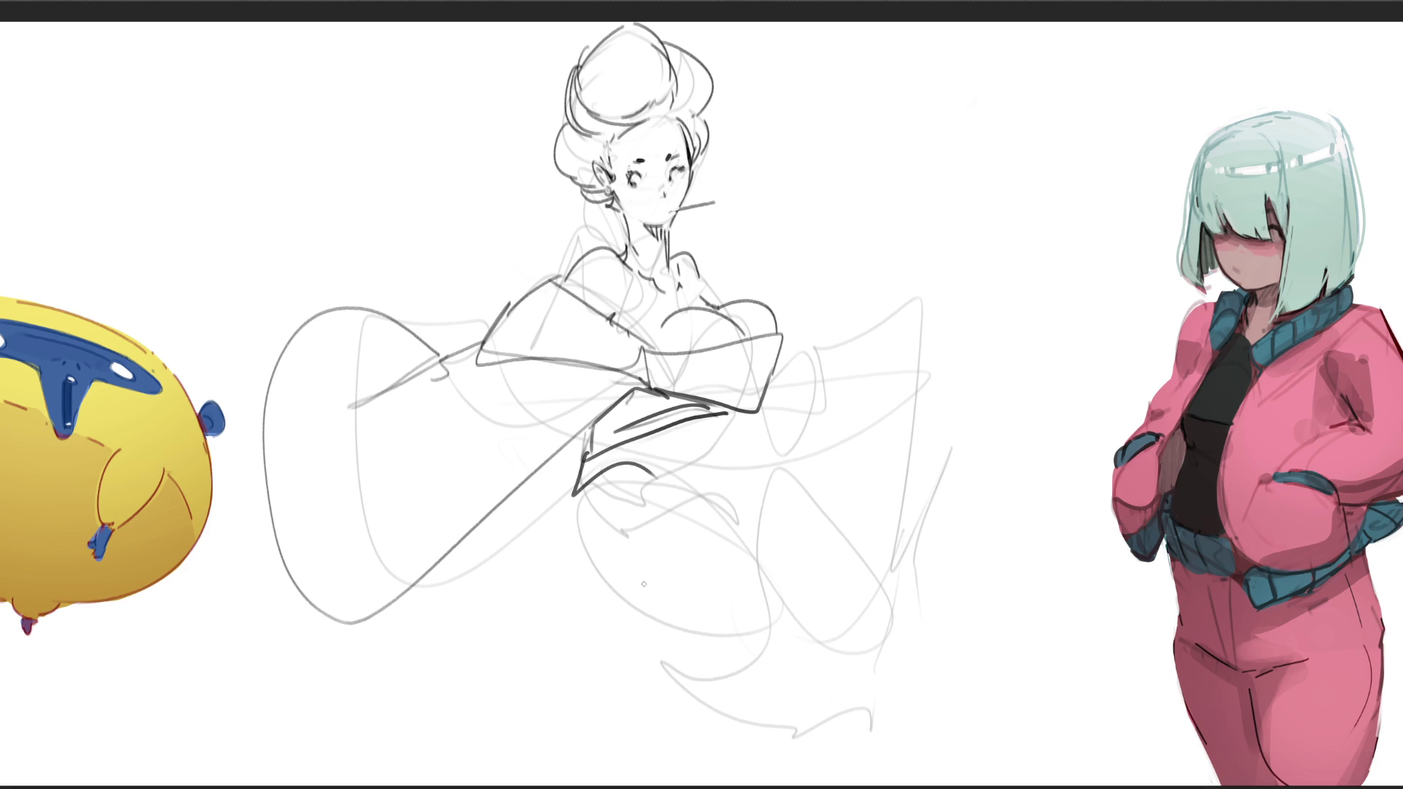
- Ink the curves running down and right from the waist and over the hip
mouse_move(574, 497)
left_mouse_down()
mouse_move(573, 568)
mouse_move(720, 698)
left_mouse_up()
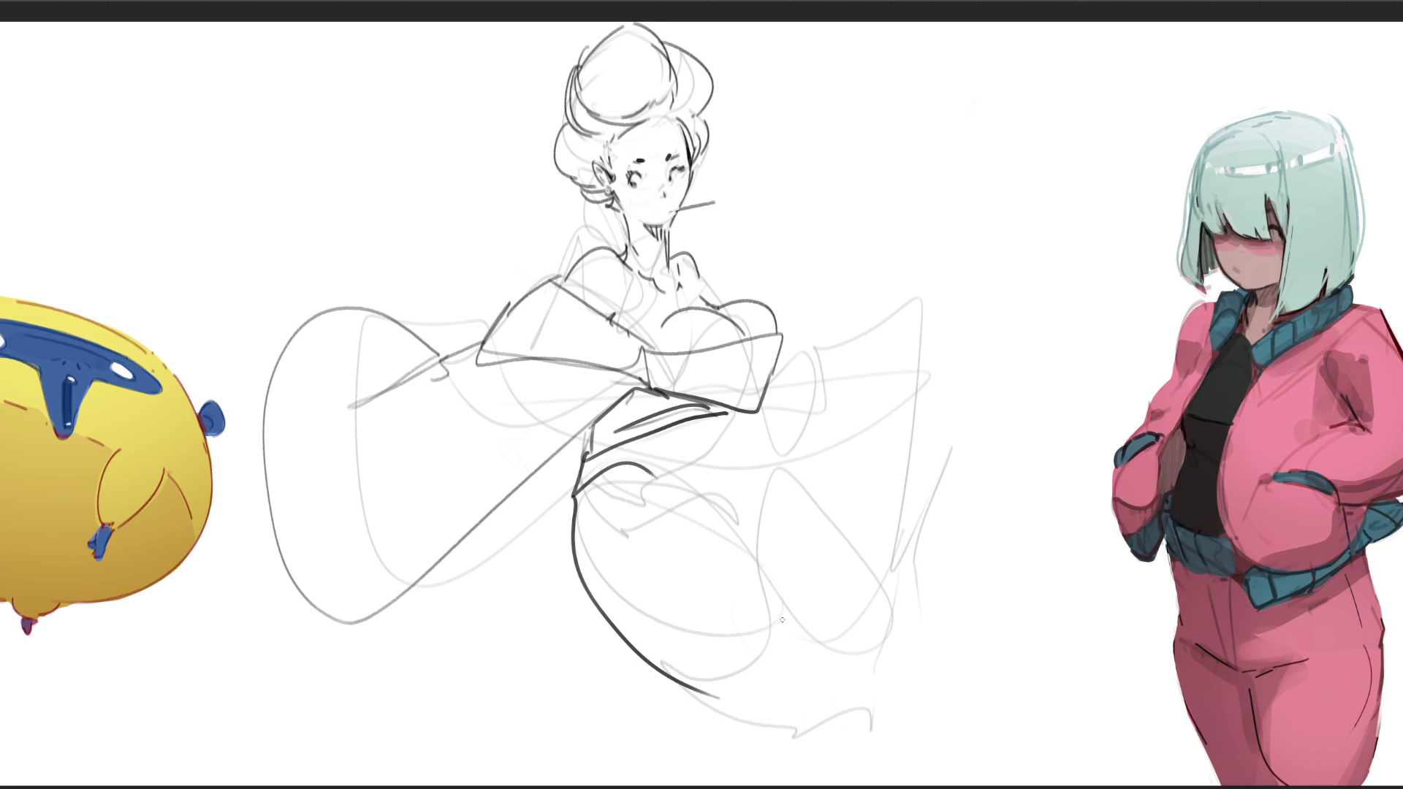
key("ctrl+z")
mouse_move(576, 495)
left_mouse_down()
mouse_move(577, 542)
mouse_move(744, 666)
left_mouse_up()
key("ctrl+z")
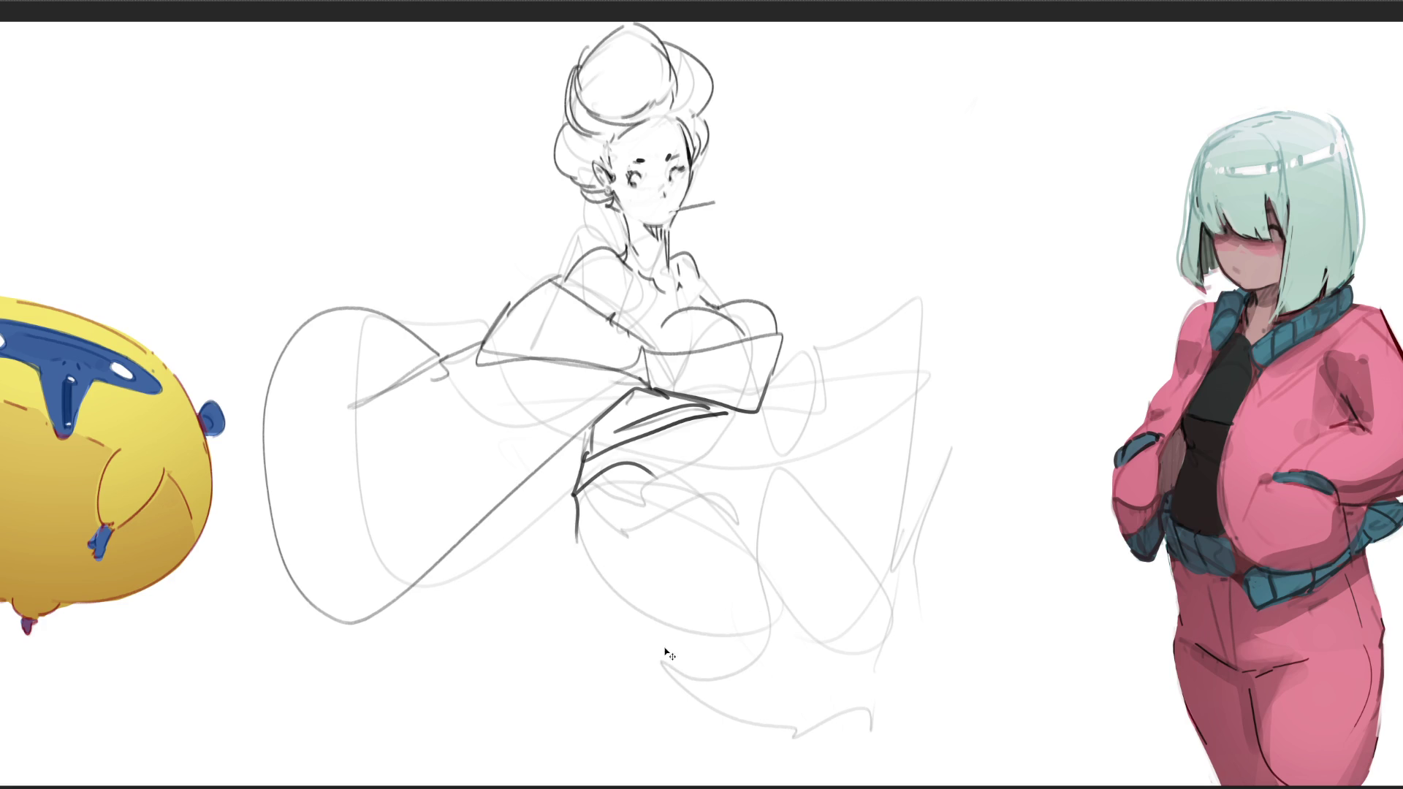
left_click_drag(577, 540, 719, 717)
key("ctrl+z")
mouse_move(575, 540)
left_mouse_down()
mouse_move(643, 652)
mouse_move(749, 713)
left_mouse_up()
left_click_drag(631, 481, 771, 596)
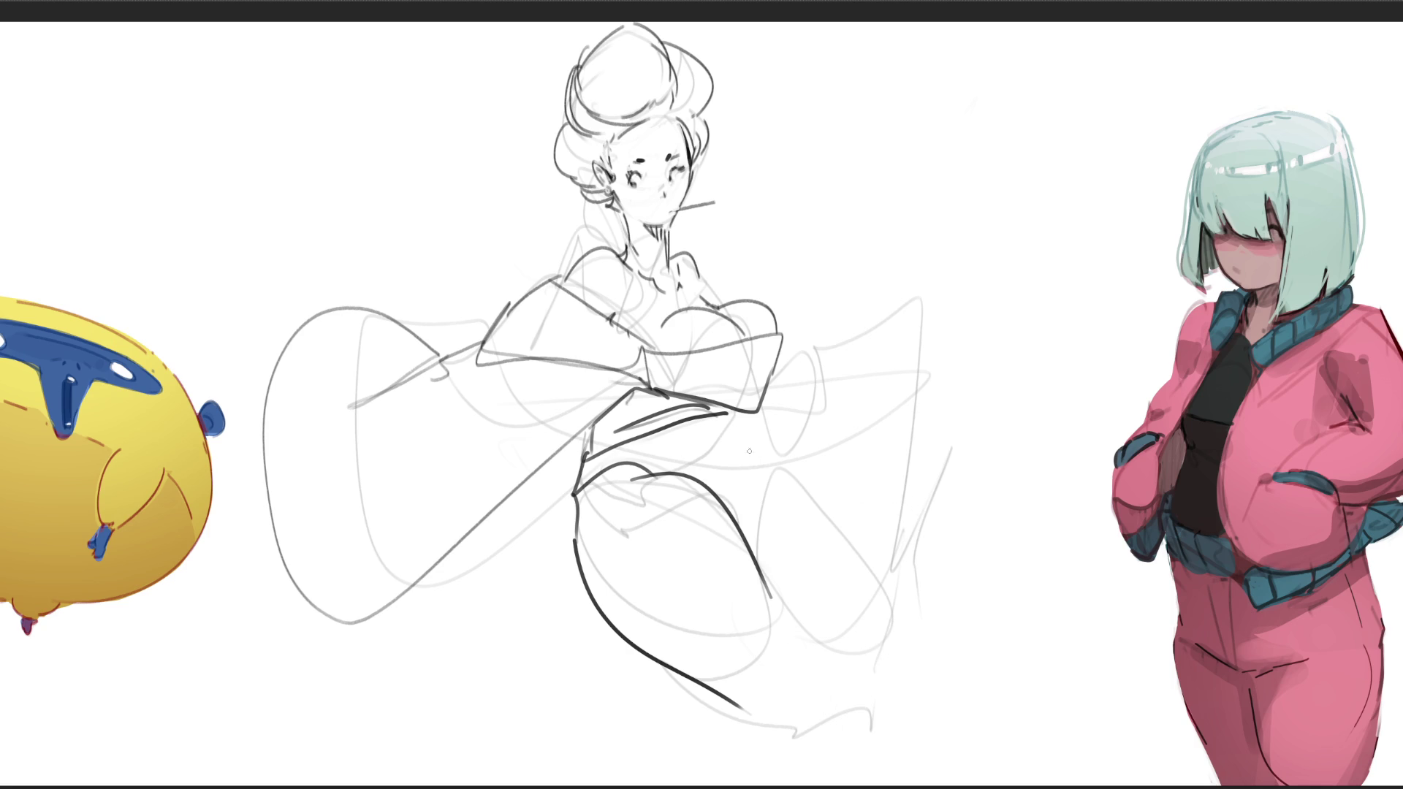
mouse_move(714, 417)
left_mouse_down()
mouse_move(715, 468)
mouse_move(723, 444)
mouse_move(886, 601)
left_mouse_up()
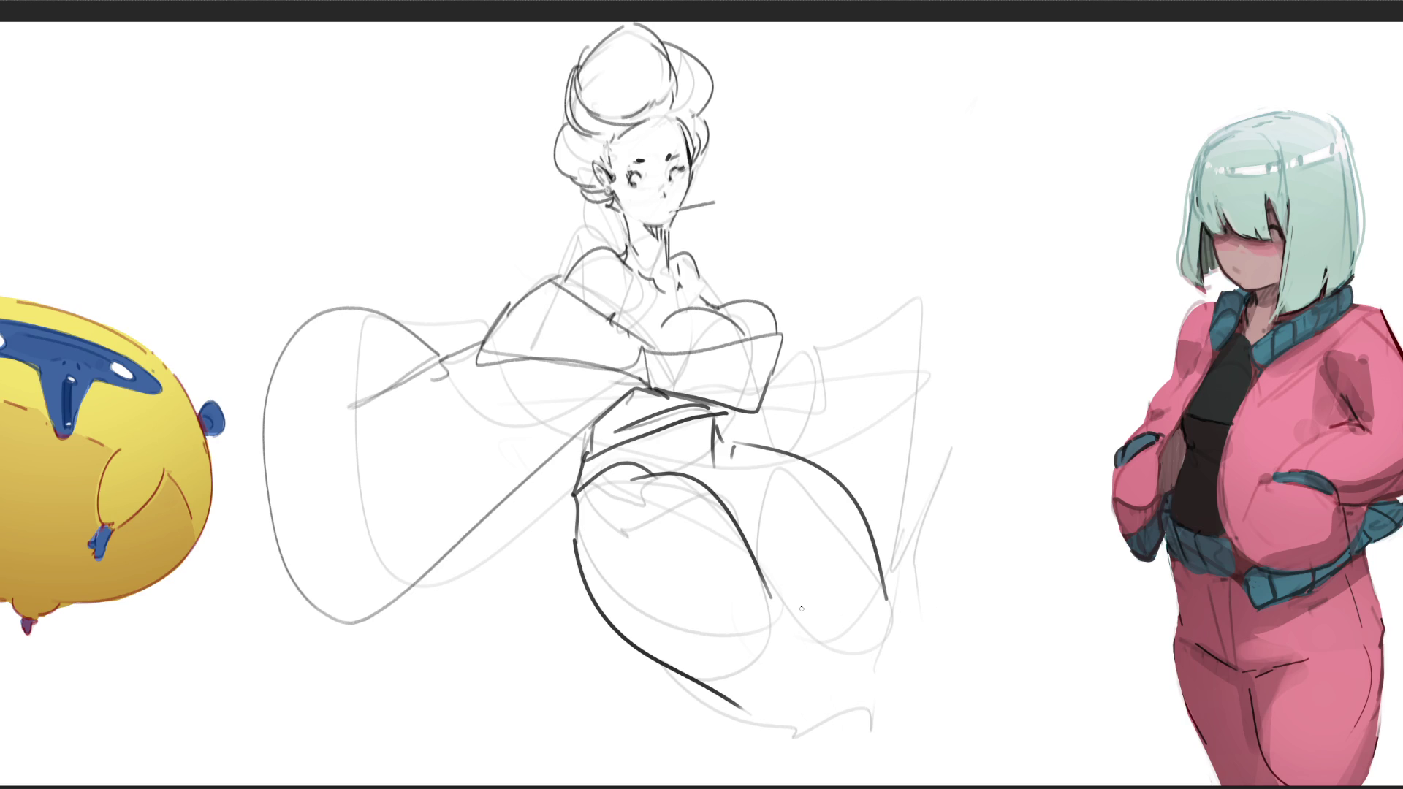
- Outline the leg and knee, add shoulder strokes, and ink the hand and raised leg curve
mouse_move(795, 608)
left_mouse_down()
mouse_move(764, 616)
mouse_move(790, 666)
mouse_move(832, 622)
mouse_move(919, 581)
mouse_move(918, 622)
left_mouse_up()
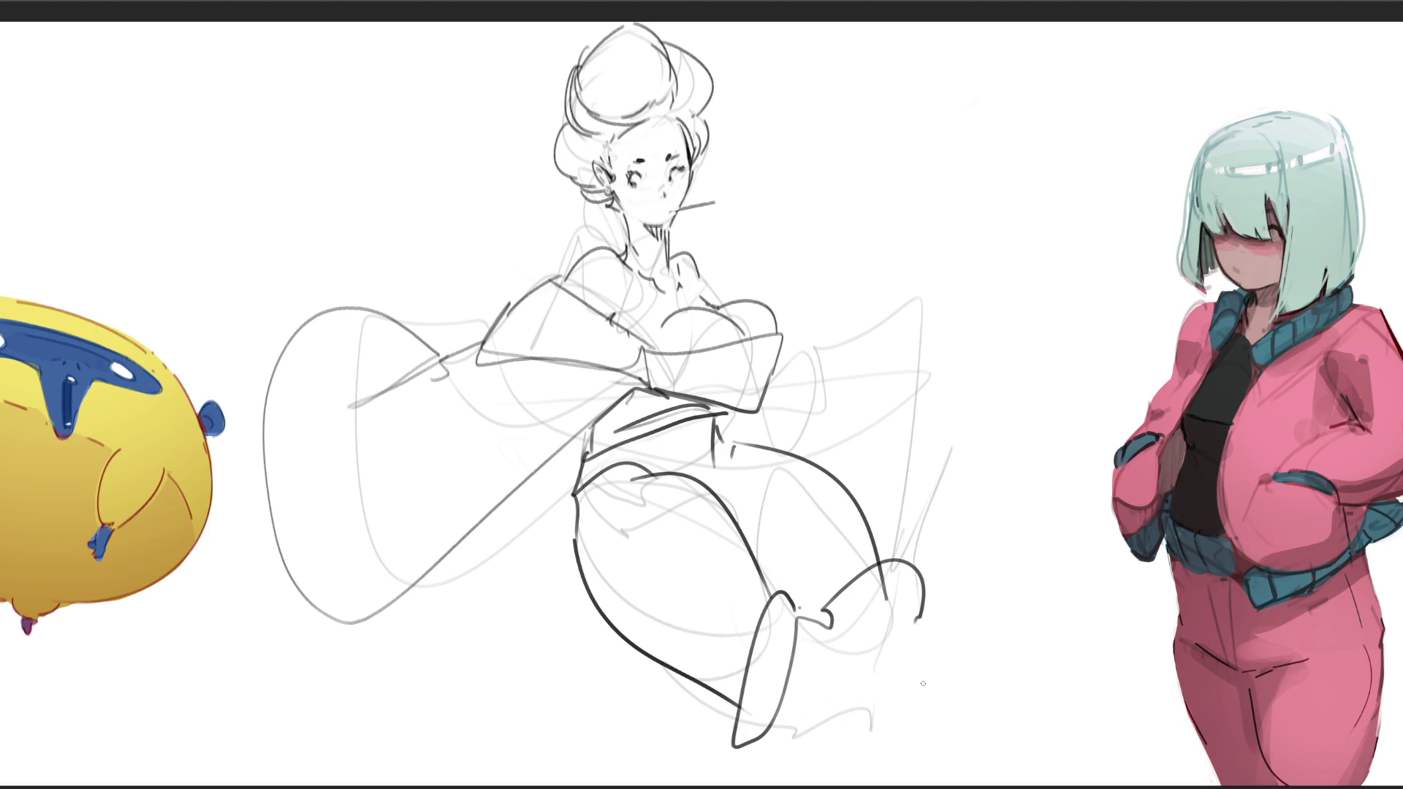
mouse_move(914, 614)
left_mouse_down()
mouse_move(1024, 632)
mouse_move(1023, 667)
left_mouse_up()
key("ctrl+z")
left_click_drag(927, 614, 857, 687)
mouse_move(820, 737)
left_mouse_down()
mouse_move(901, 641)
mouse_move(993, 665)
left_mouse_up()
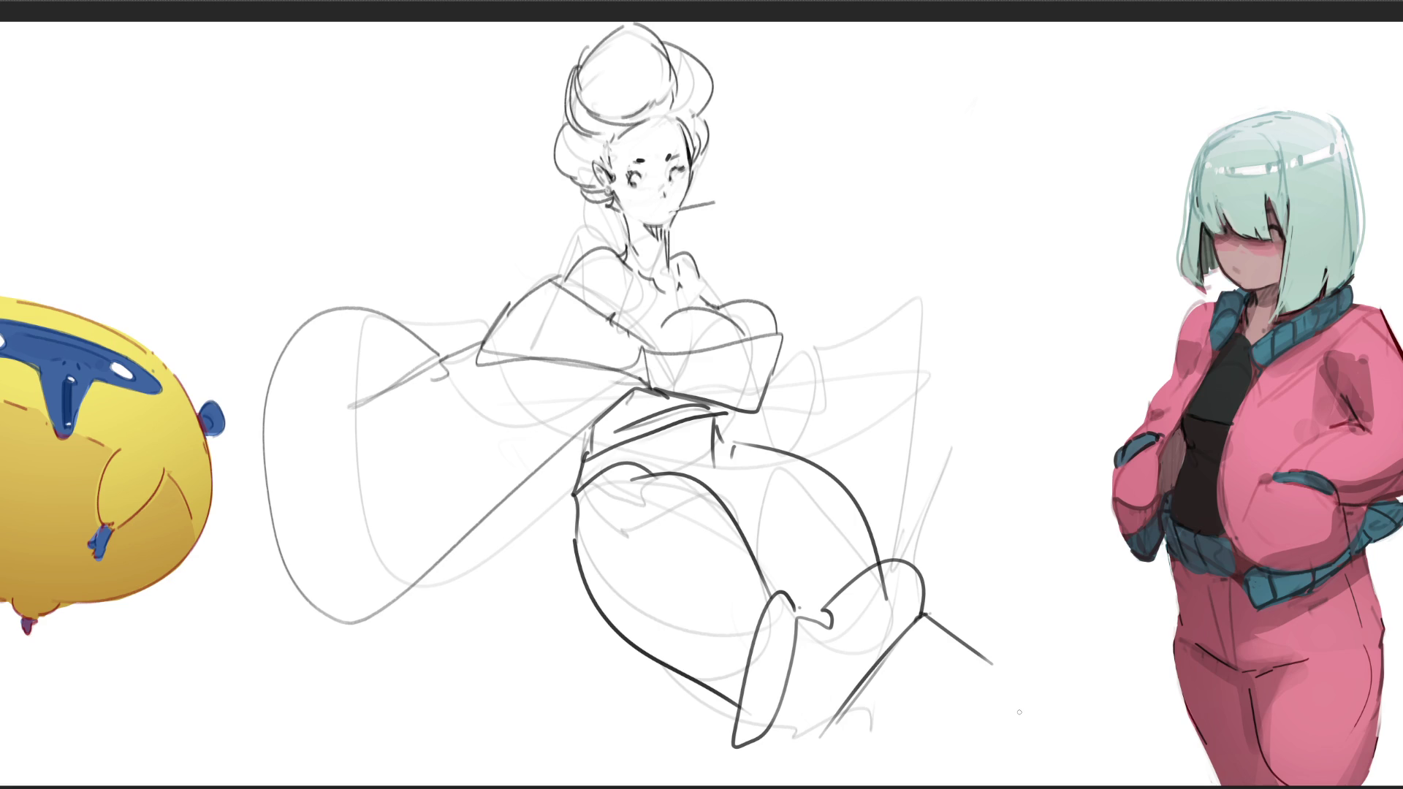
key("ctrl+z")
key("ctrl+z")
mouse_move(714, 291)
left_mouse_down()
mouse_move(719, 301)
mouse_move(703, 277)
mouse_move(725, 305)
left_mouse_up()
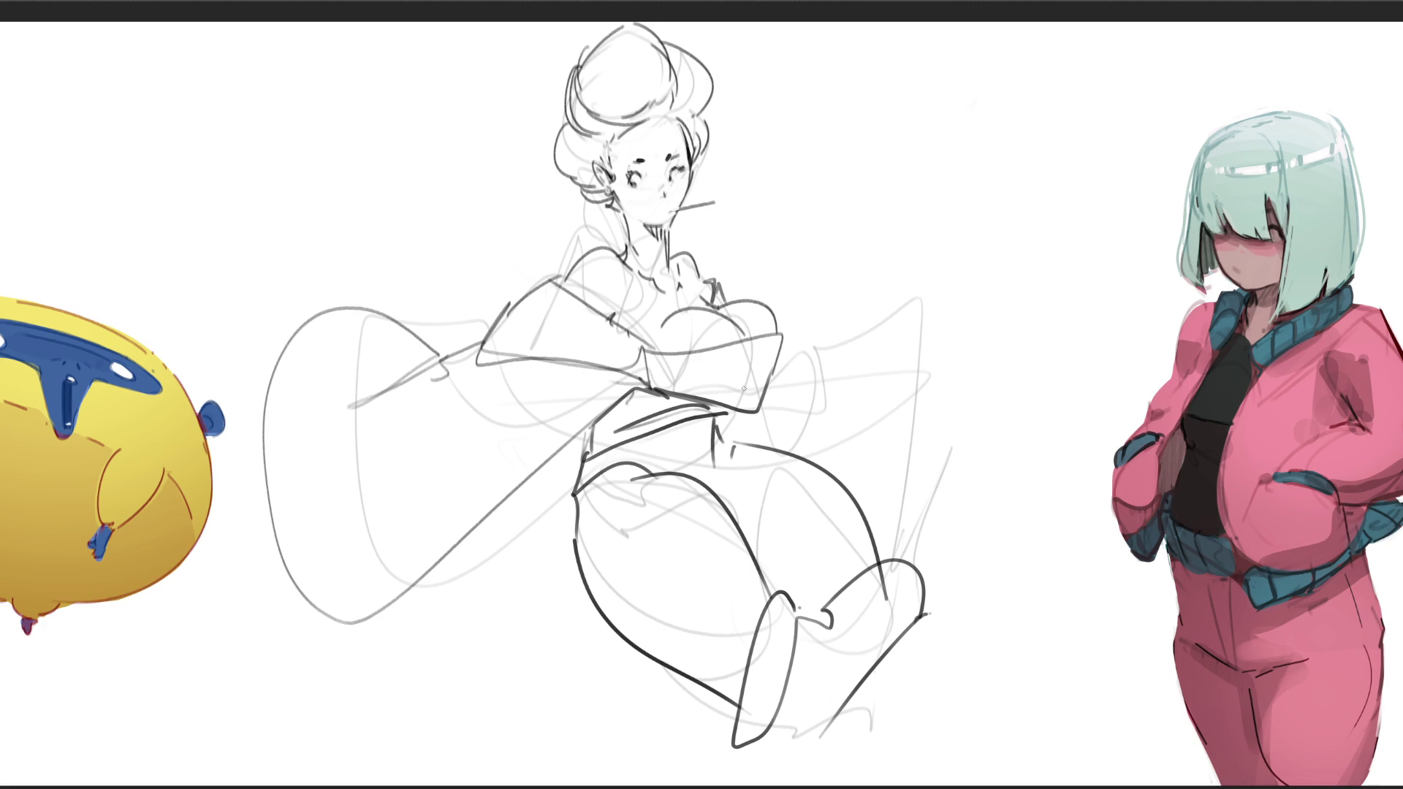
mouse_move(788, 373)
left_mouse_down()
mouse_move(815, 428)
mouse_move(790, 375)
mouse_move(828, 279)
mouse_move(917, 478)
left_mouse_up()
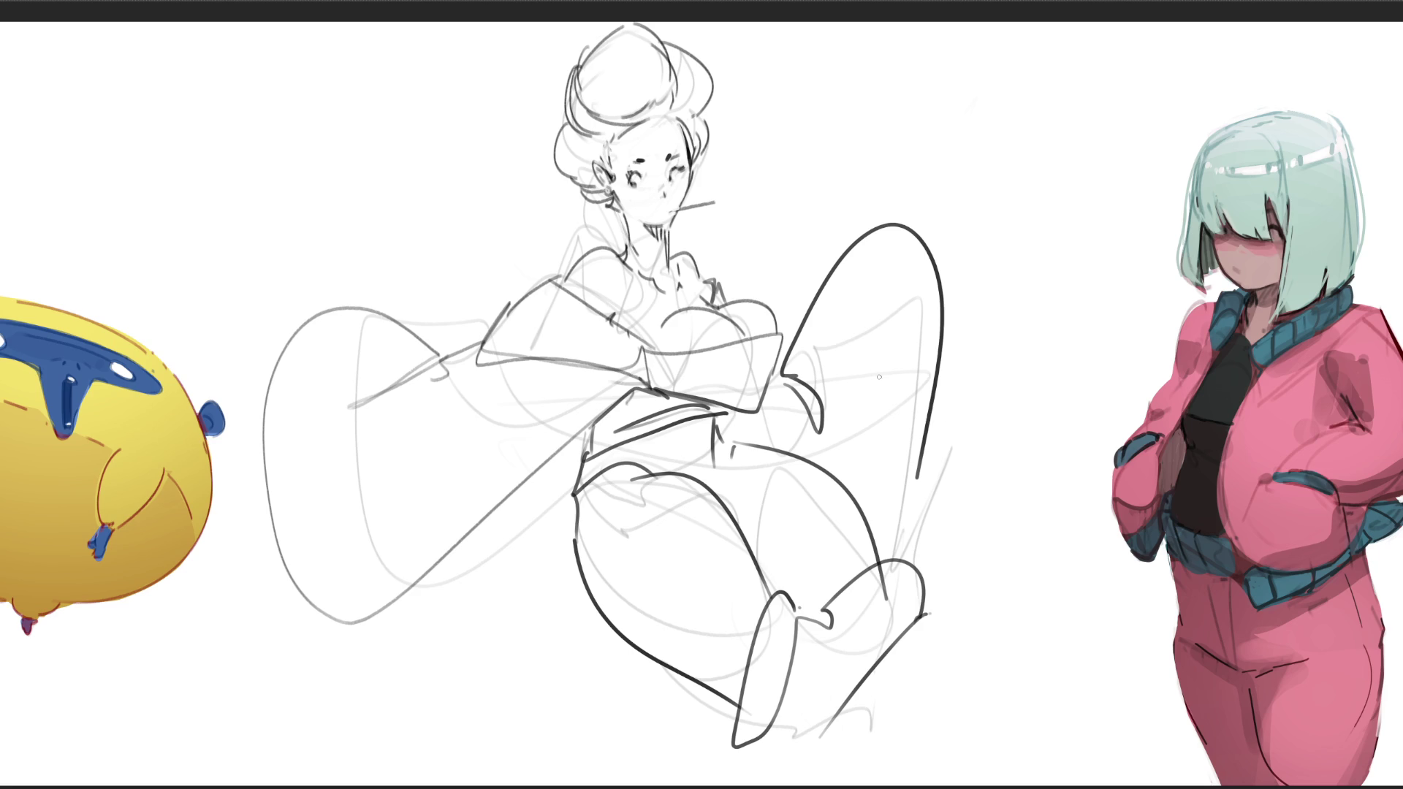
- Lasso the figure's head and transform it to move it slightly down
mouse_move(764, 179)
left_mouse_down()
mouse_move(786, 19)
mouse_move(527, 160)
mouse_move(613, 232)
mouse_move(664, 244)
mouse_move(811, 206)
left_mouse_up()
key("ctrl+t")
mouse_move(672, 113)
left_mouse_down()
mouse_move(673, 125)
mouse_move(648, 118)
left_mouse_up()
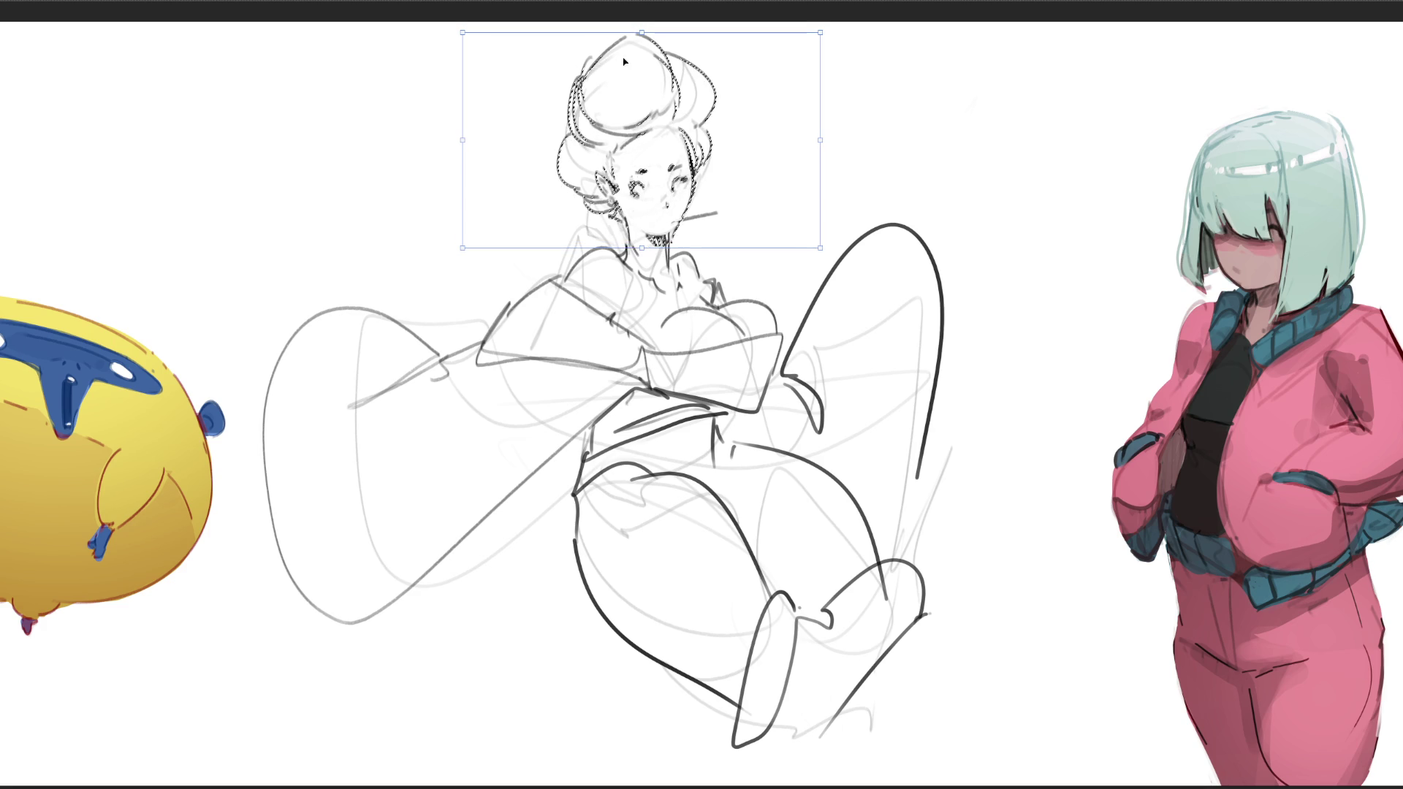
- Commit the lowered head, clear the selection, and enlarge the brush tip
key("Return")
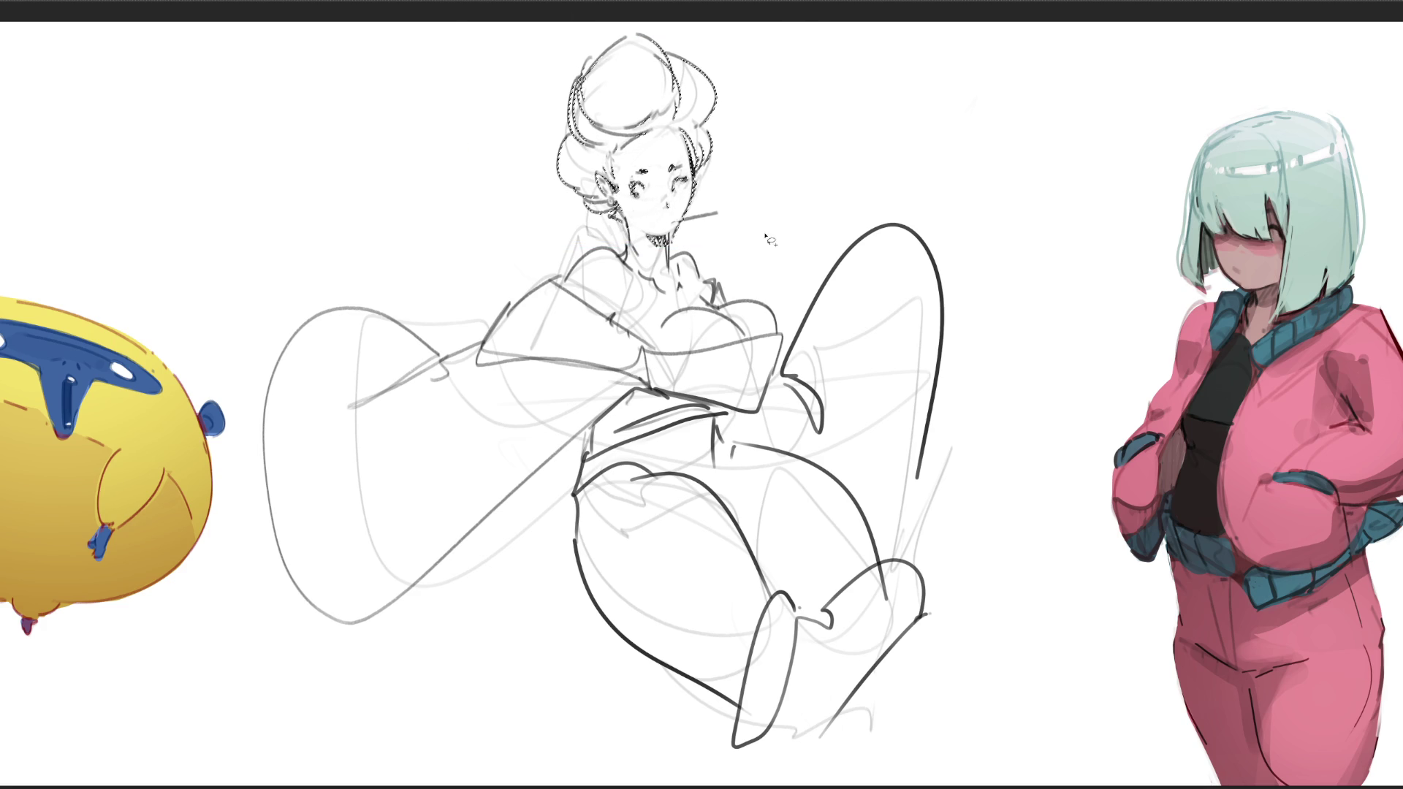
key("ctrl+shift+a")
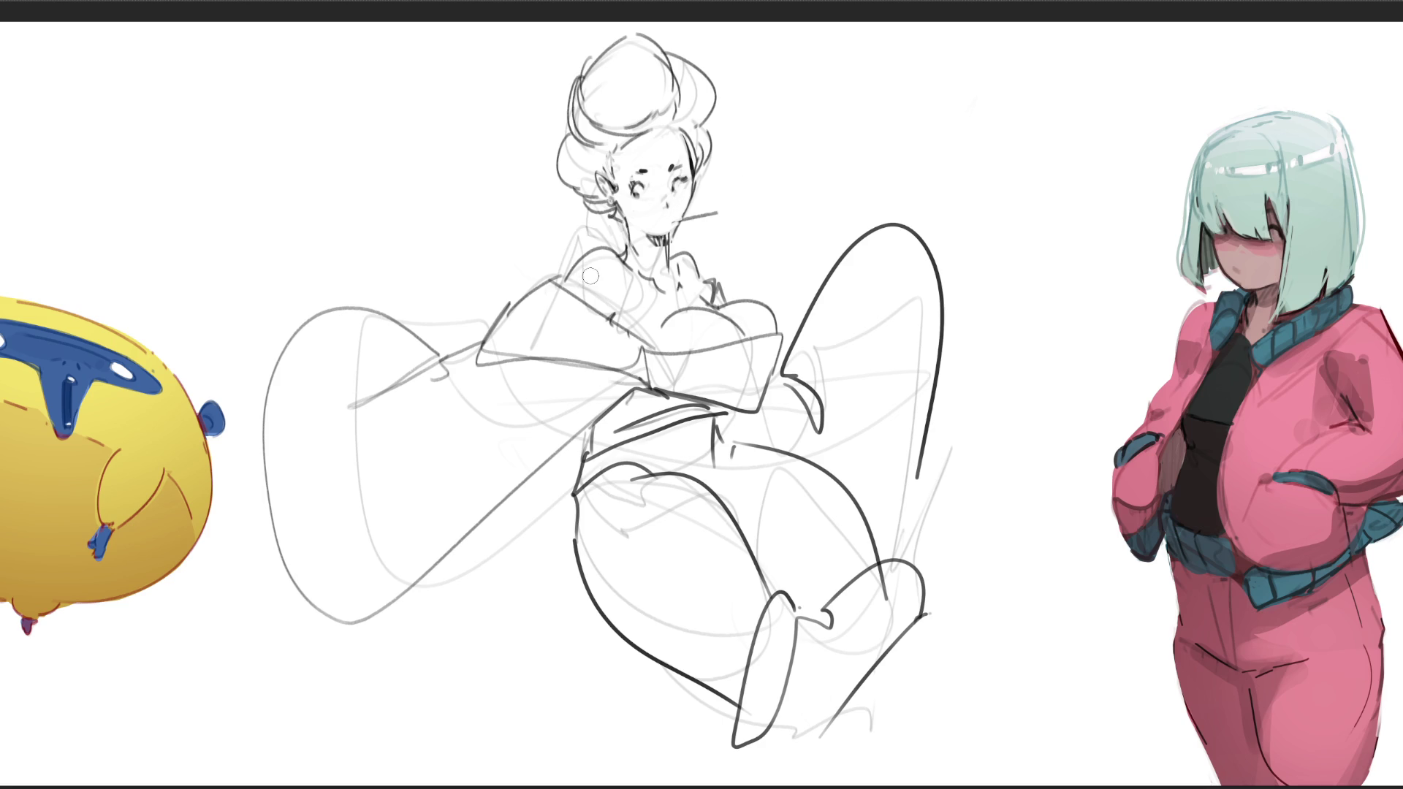
key("bracketright")
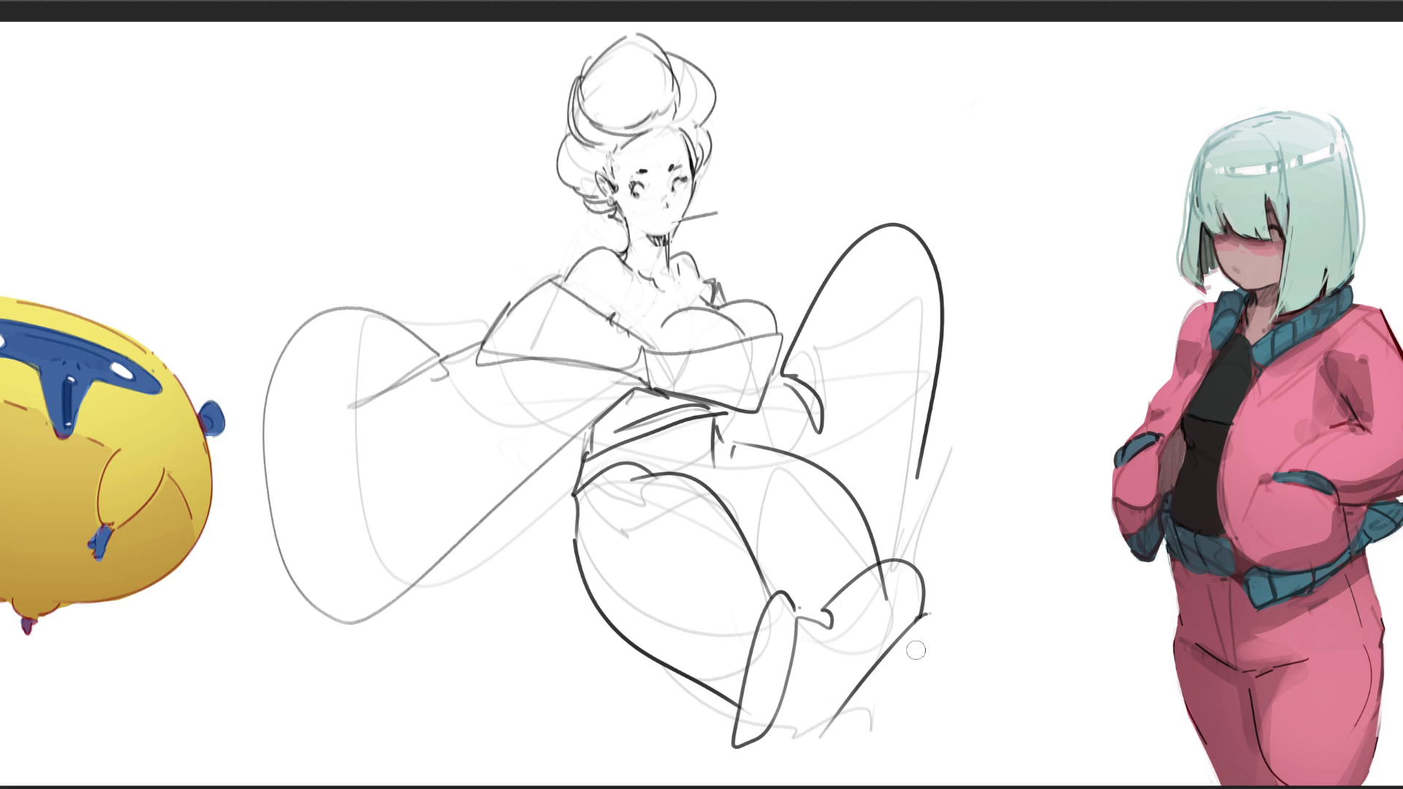
- Stamp three large black circles below the knees and cover each with white to leave outlines
key("bracketleft")
key("bracketleft")
key("bracketleft")
key("bracketright")
key("bracketright")
key("bracketright")
left_click(900, 647)
left_click(766, 687)
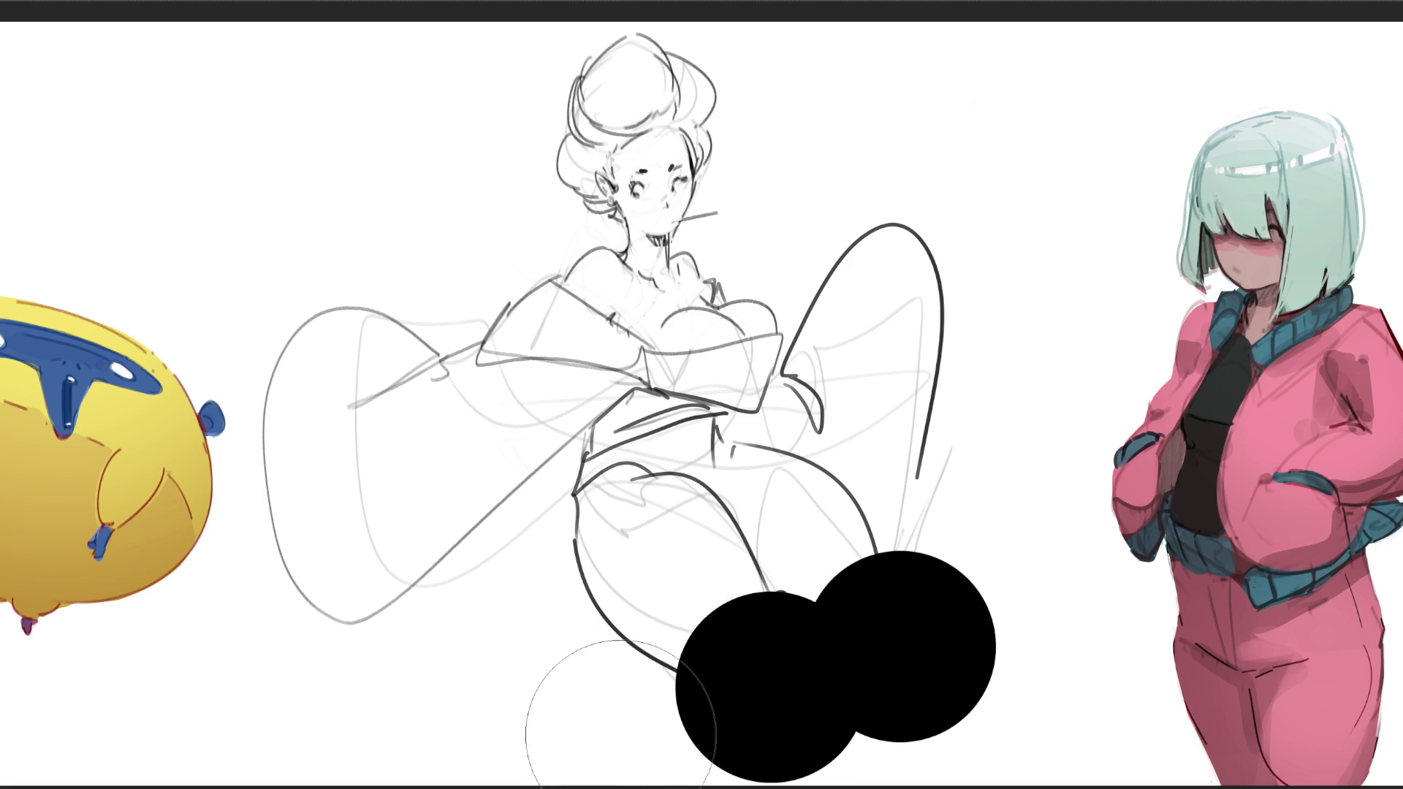
left_click(628, 736)
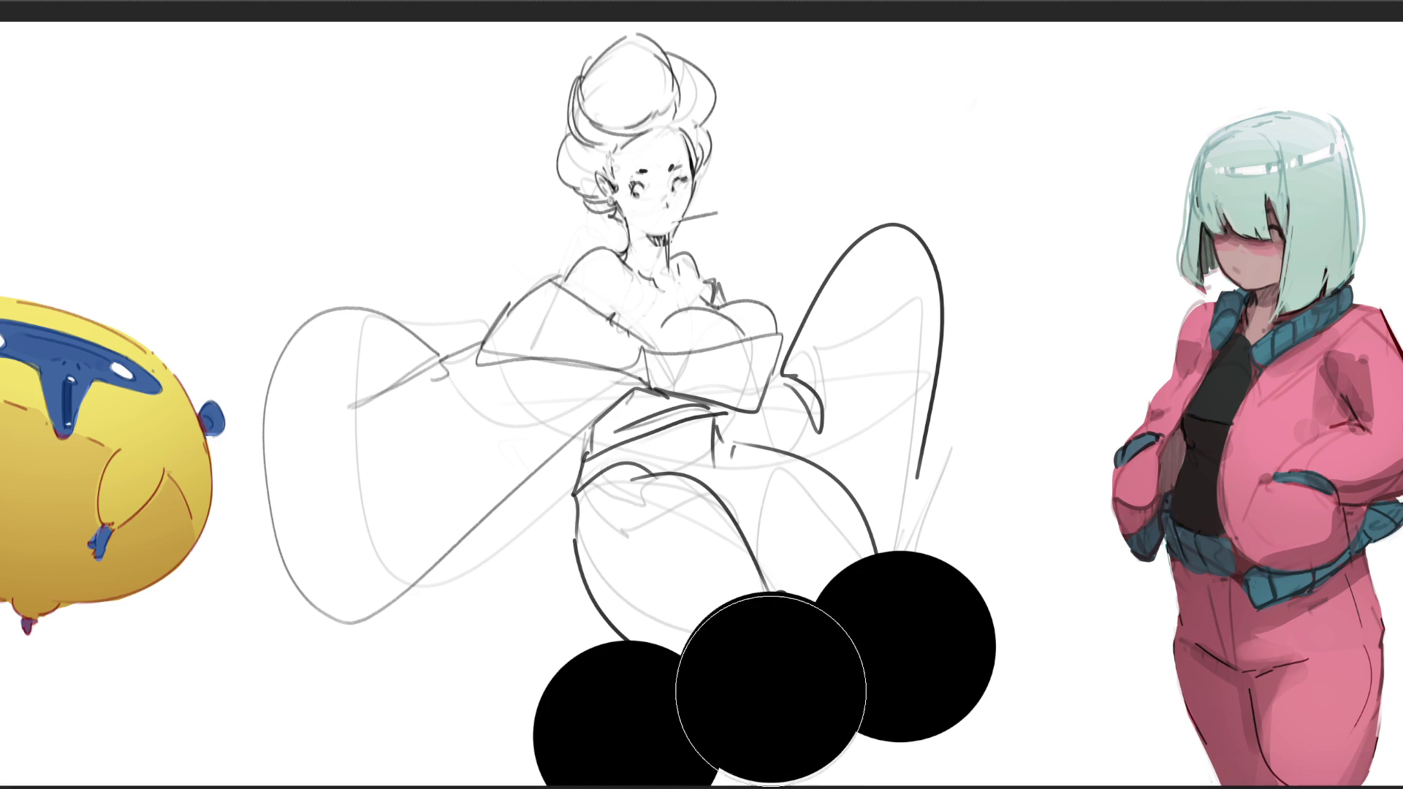
key("e")
left_click(776, 691)
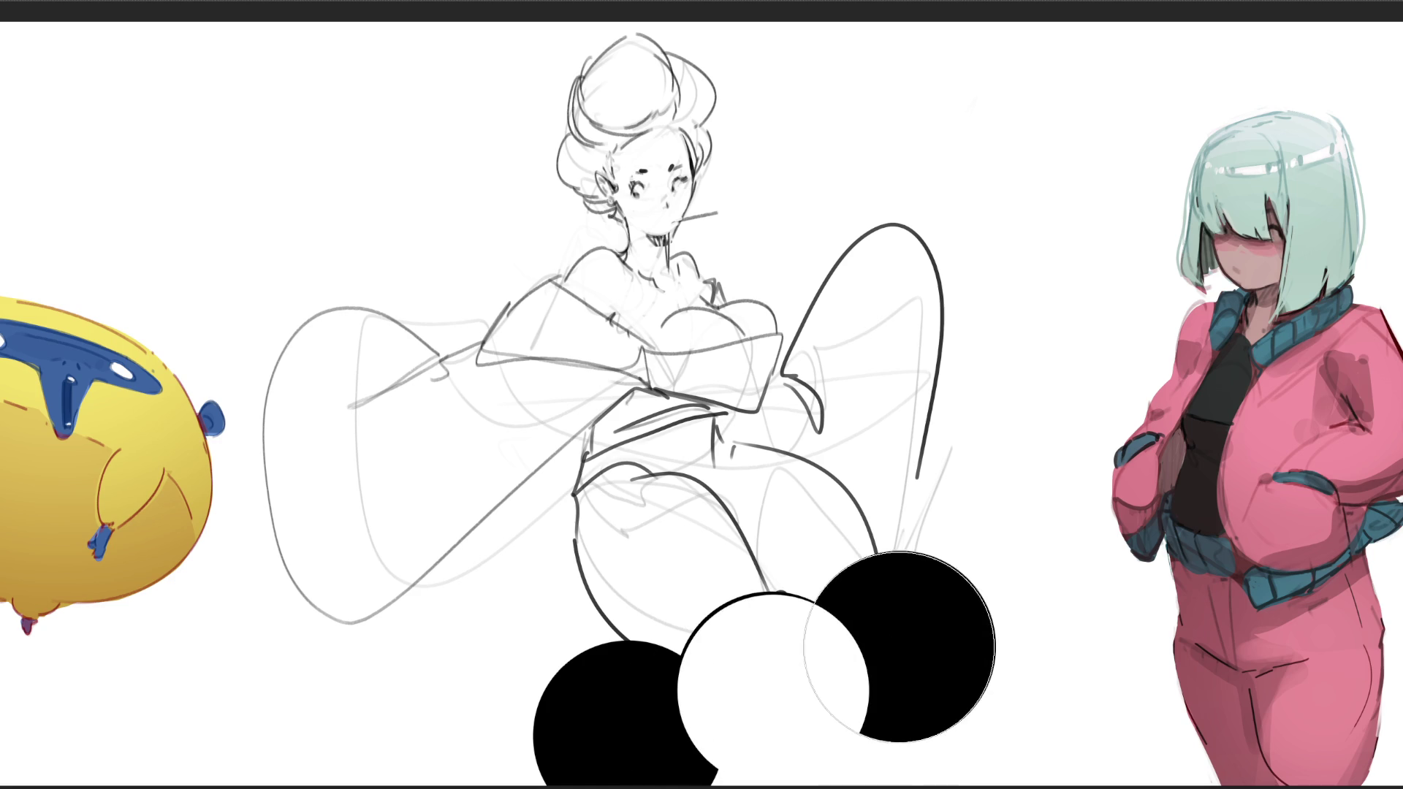
left_click(905, 647)
left_click(627, 735)
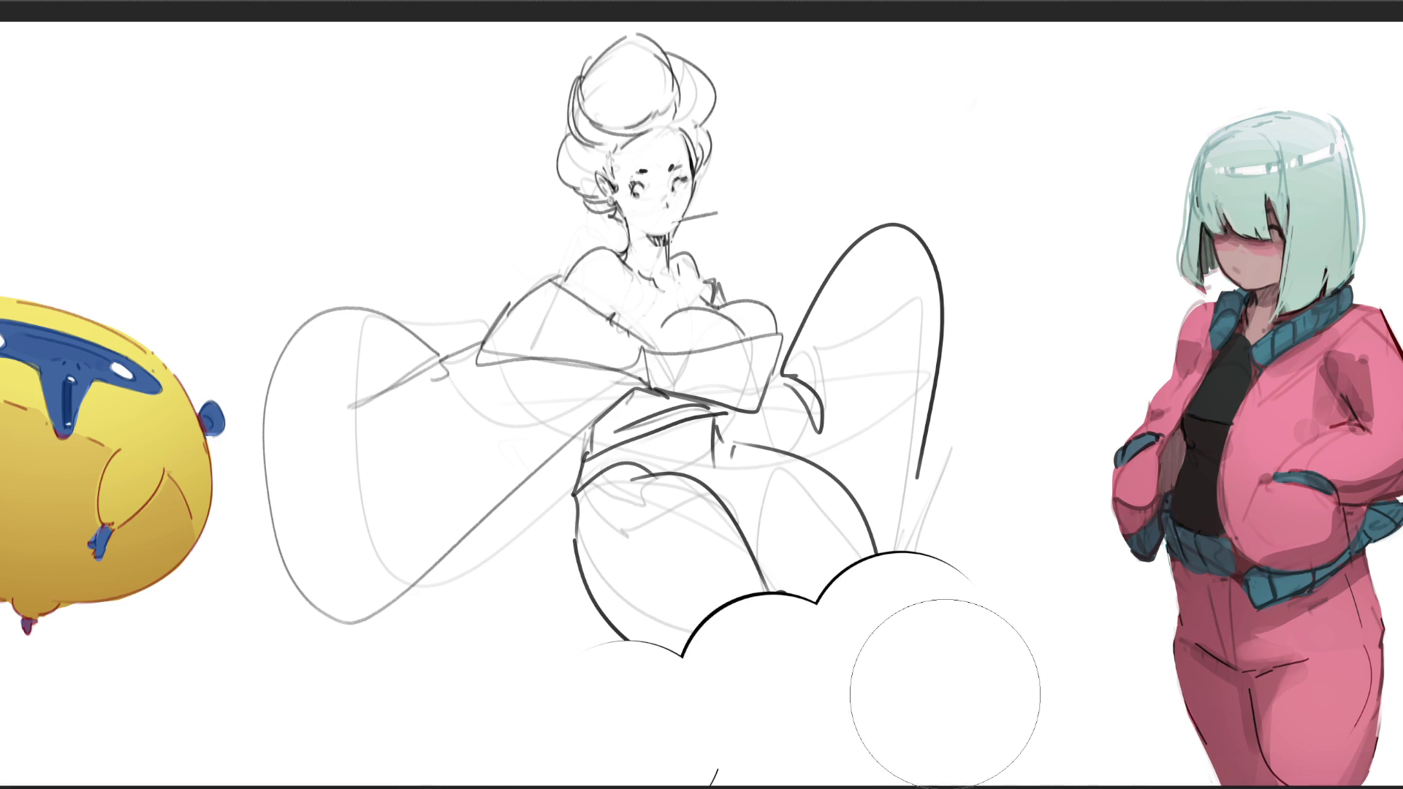
- Add four more crescent bumps along the cloud's edge by dabbing black and hollowing with white
left_click(823, 599)
left_click(822, 599)
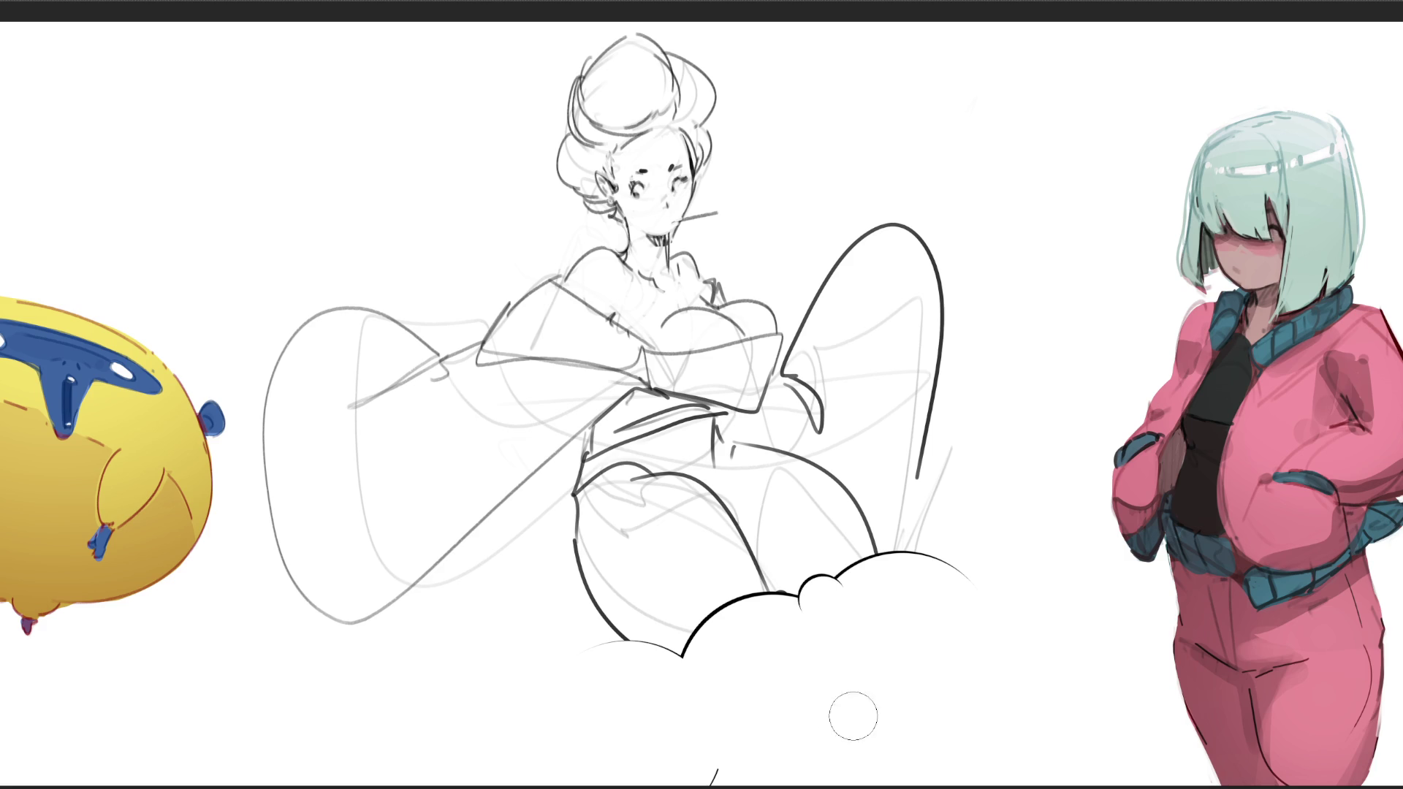
left_click(692, 660)
left_click(694, 665)
left_click(693, 661)
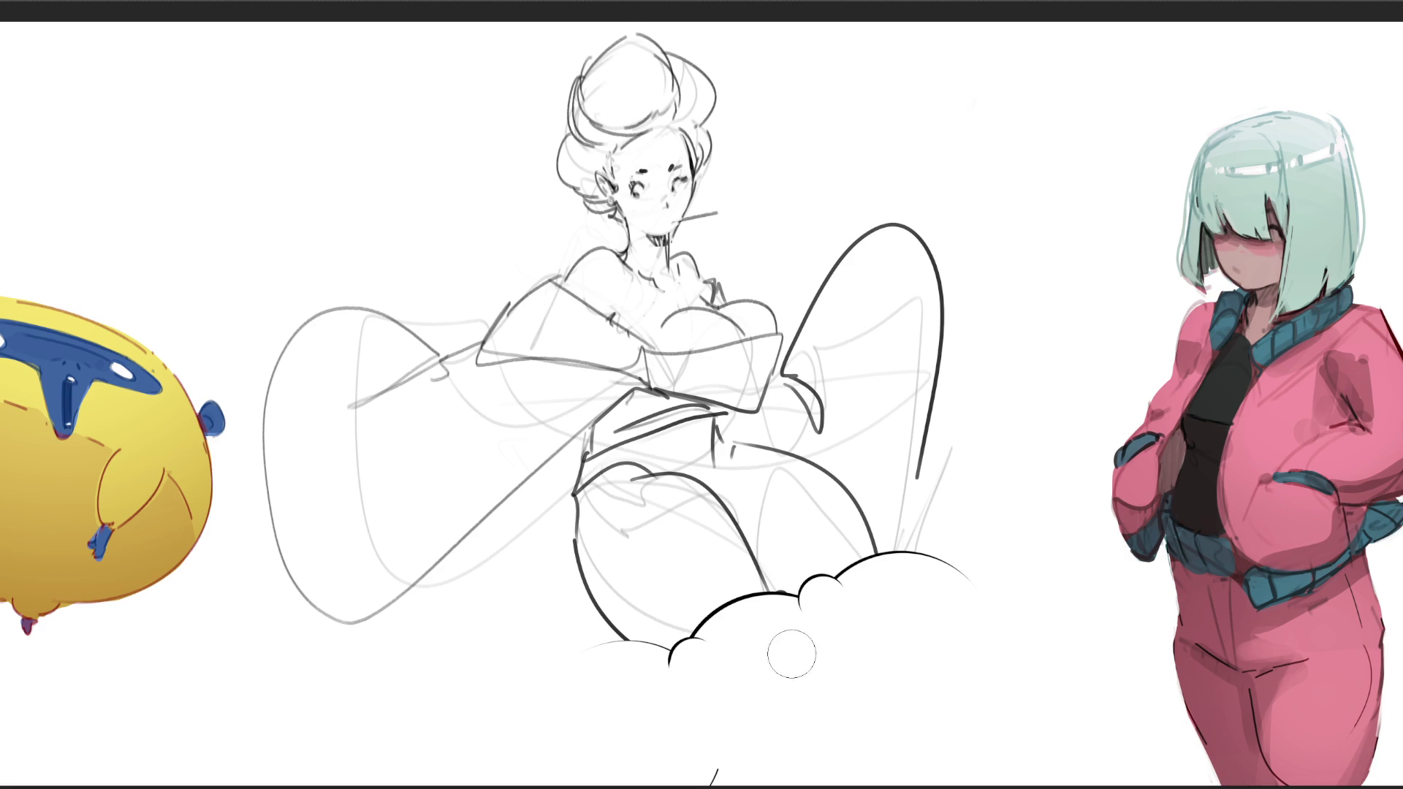
left_click(877, 619)
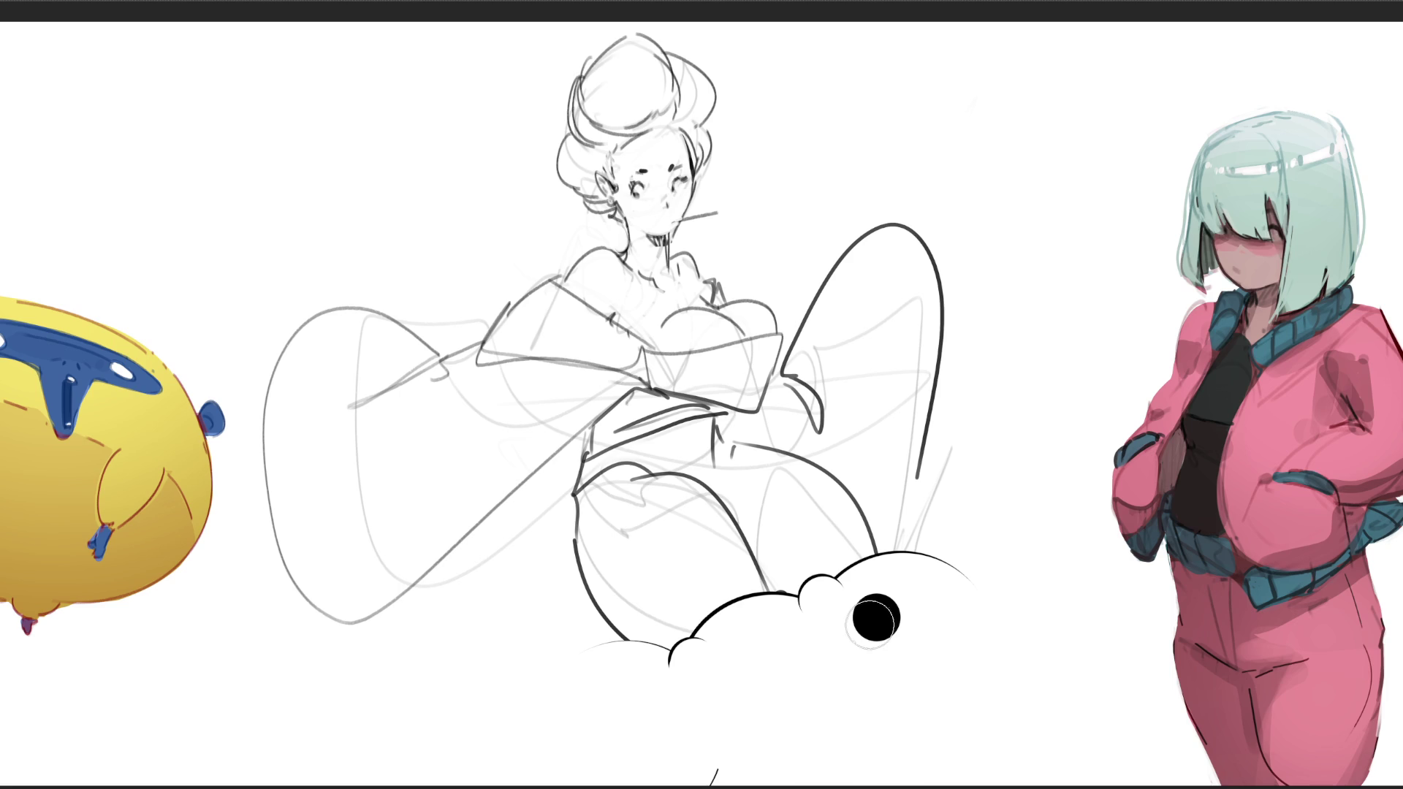
left_click(876, 623)
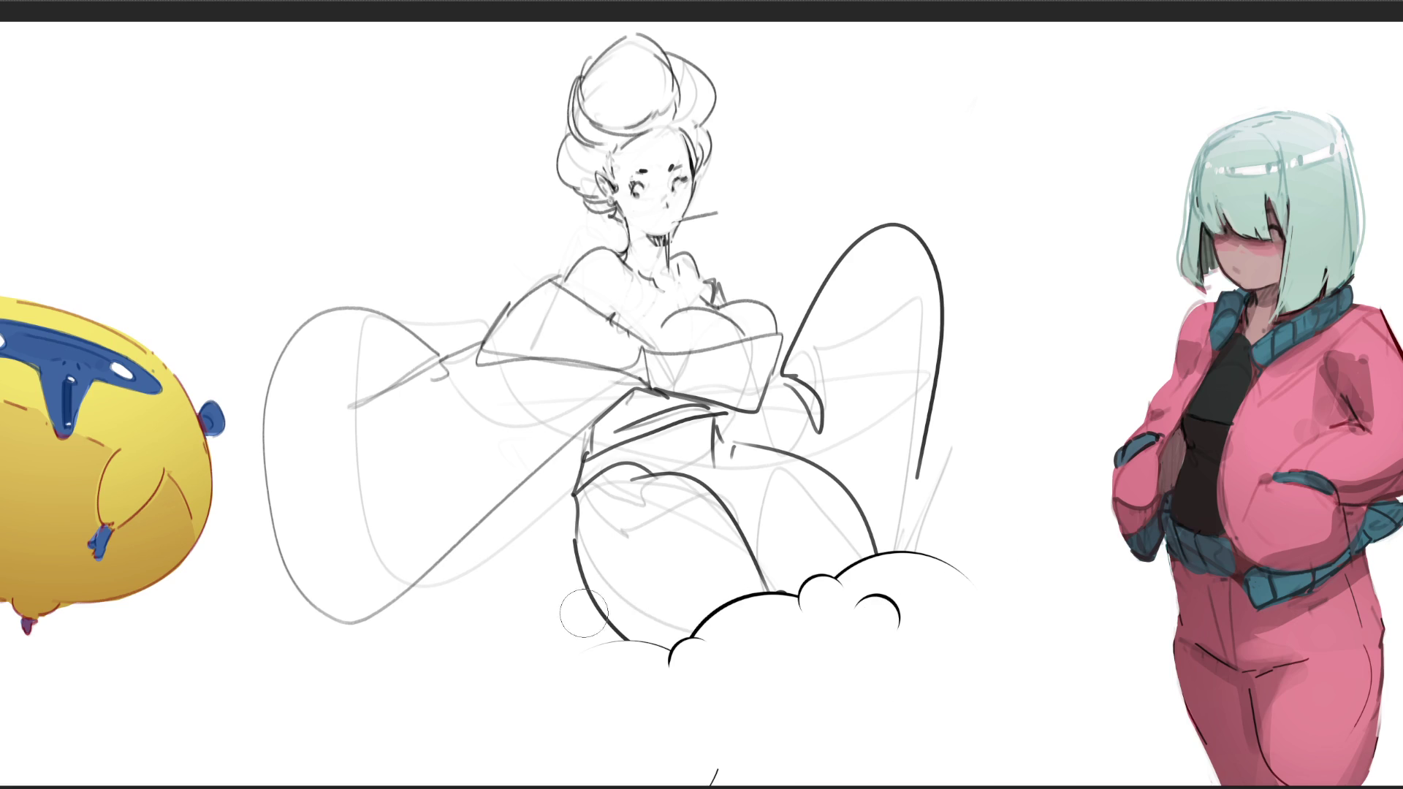
left_click(602, 651)
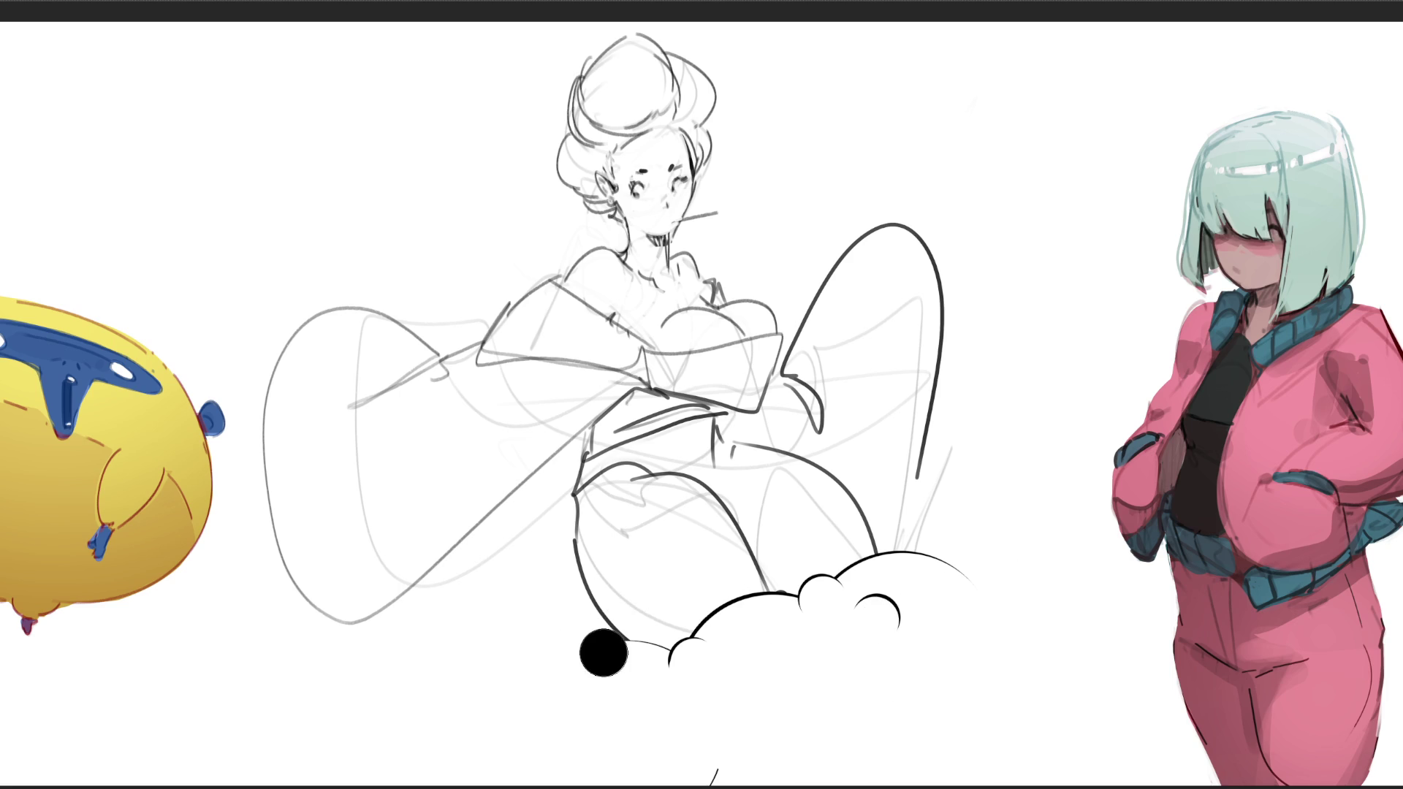
left_click(612, 663)
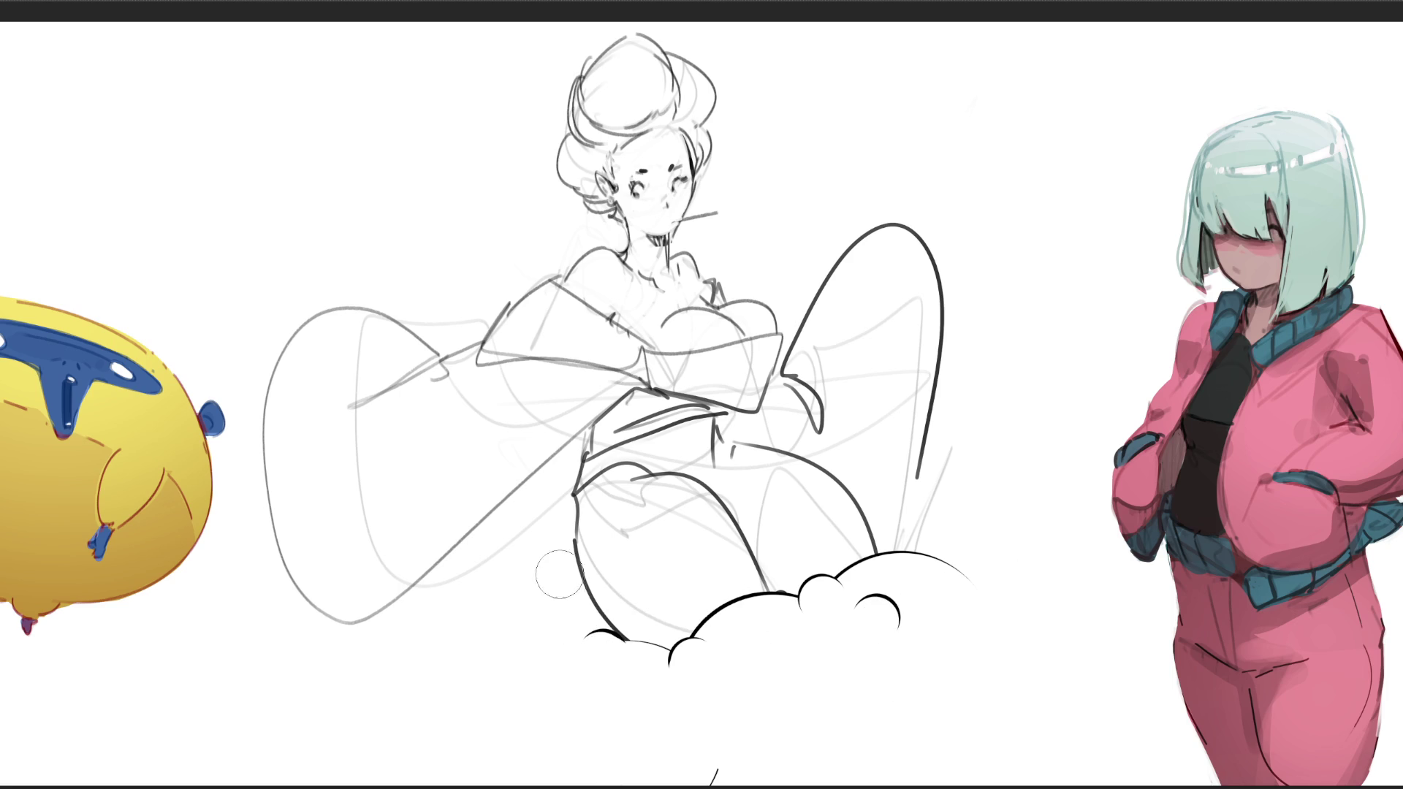
- Carve crescent cloud bumps left of the leg and in the middle, and start a blob on the right
mouse_move(548, 555)
left_mouse_down()
mouse_move(505, 584)
mouse_move(550, 559)
mouse_move(504, 603)
mouse_move(566, 560)
mouse_move(599, 629)
mouse_move(545, 554)
mouse_move(519, 578)
mouse_move(512, 628)
mouse_move(562, 567)
mouse_move(531, 553)
mouse_move(504, 596)
mouse_move(512, 618)
left_mouse_up()
key("x")
key("x")
mouse_move(563, 570)
left_mouse_down()
mouse_move(515, 559)
mouse_move(504, 599)
mouse_move(541, 584)
left_mouse_up()
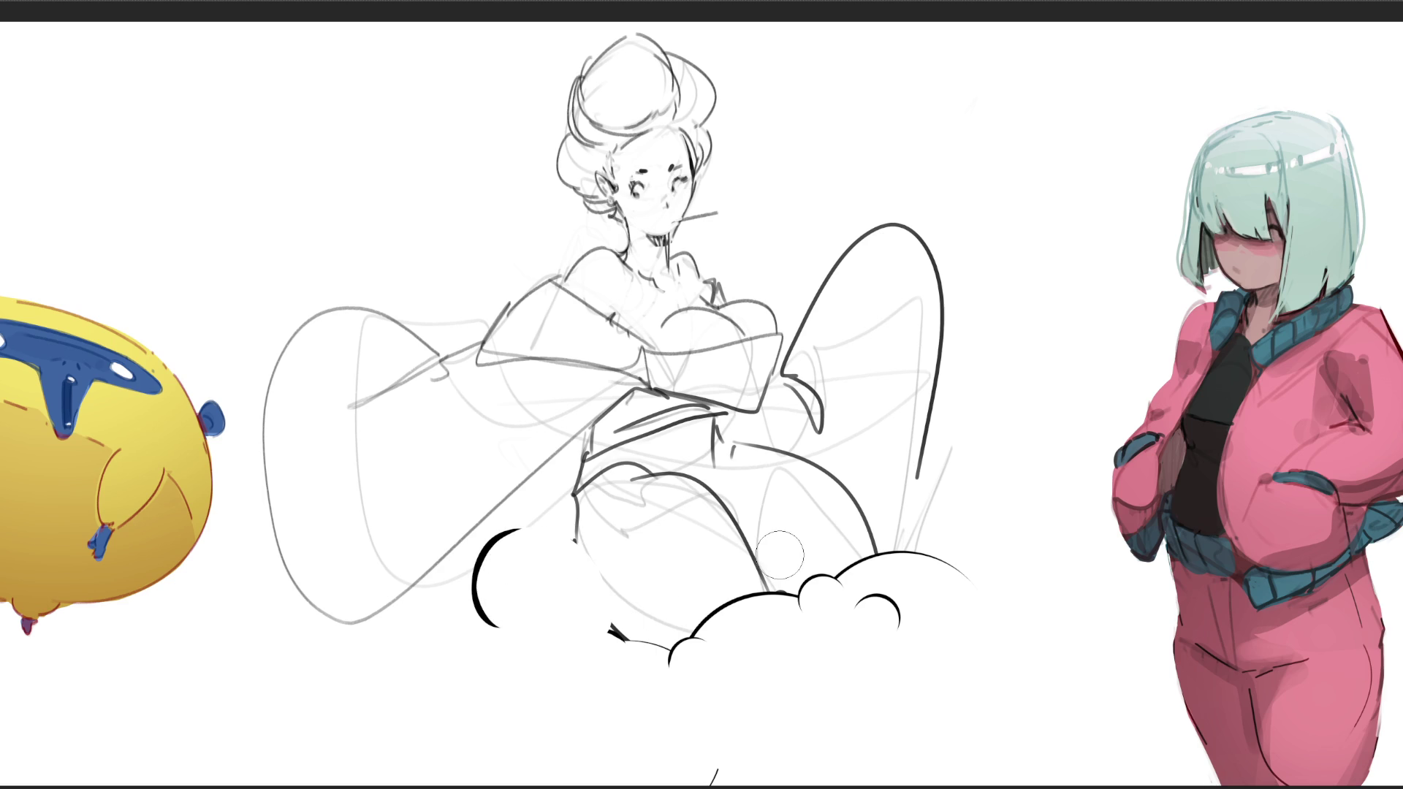
left_click(590, 618)
key("x")
left_click(589, 624)
mouse_move(887, 504)
left_mouse_down()
mouse_move(927, 523)
mouse_move(903, 516)
left_mouse_up()
key("x")
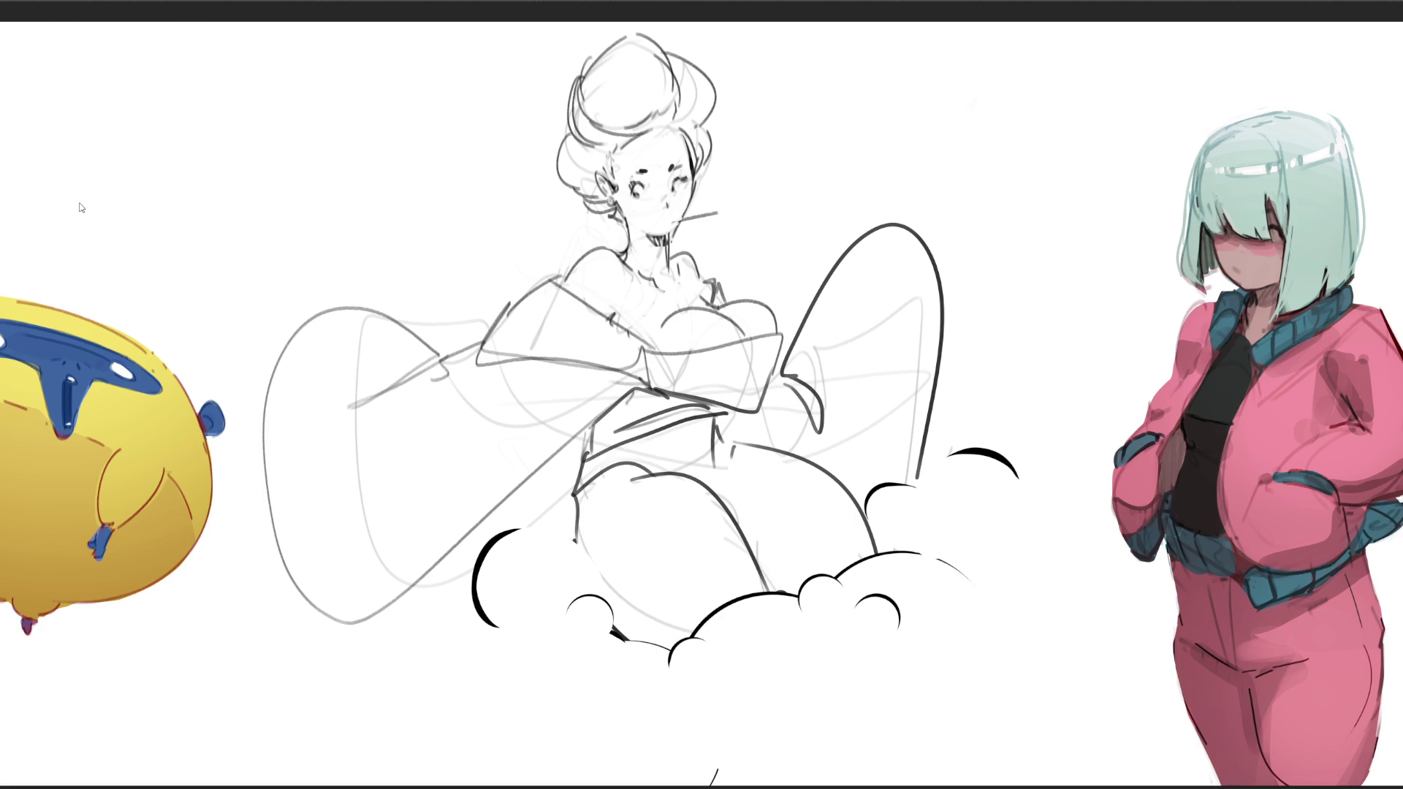
- Flip the kimono woman sketch horizontally, then skew and rotate it slightly clockwise with Free Transform
key("shift+h")
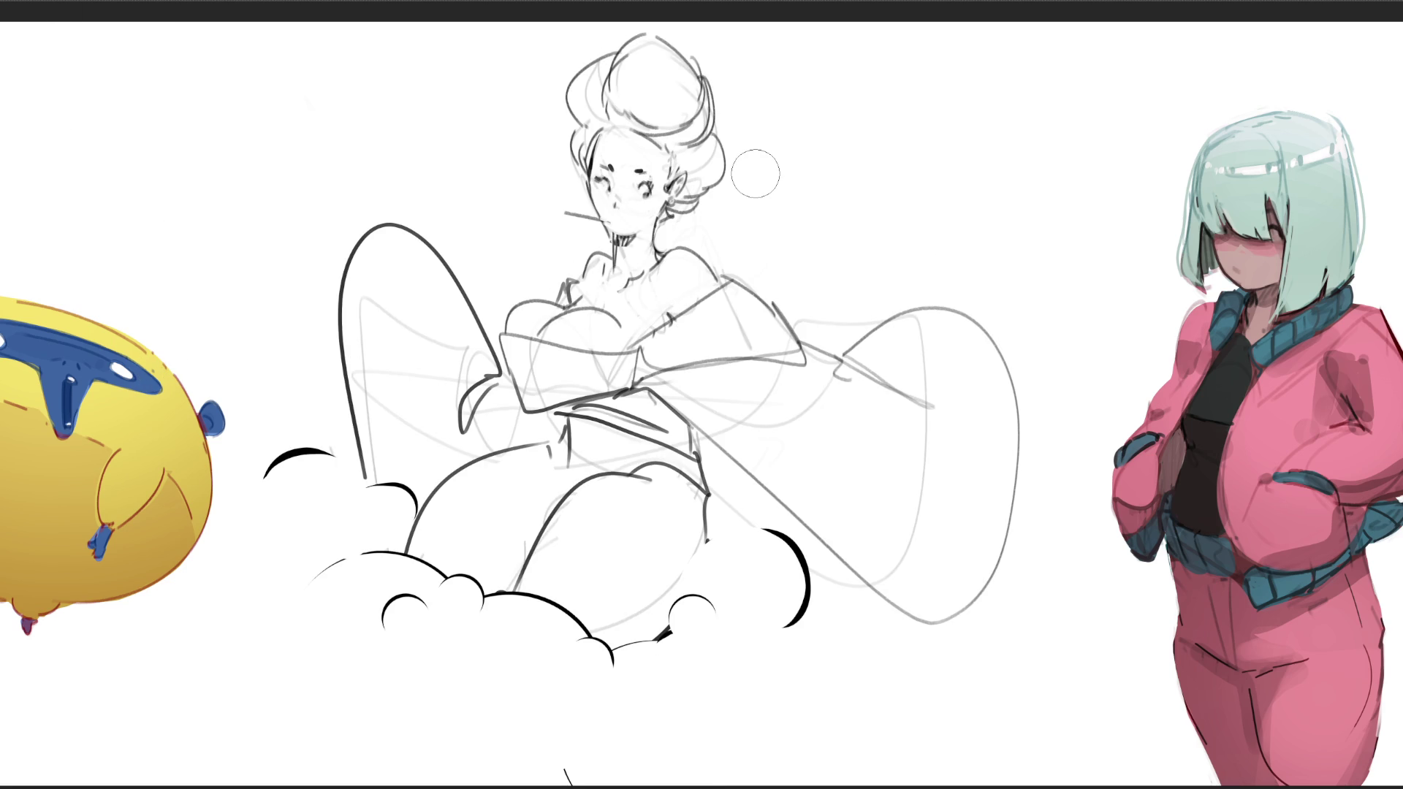
key("ctrl+t")
left_click_drag(252, 35, 235, 49)
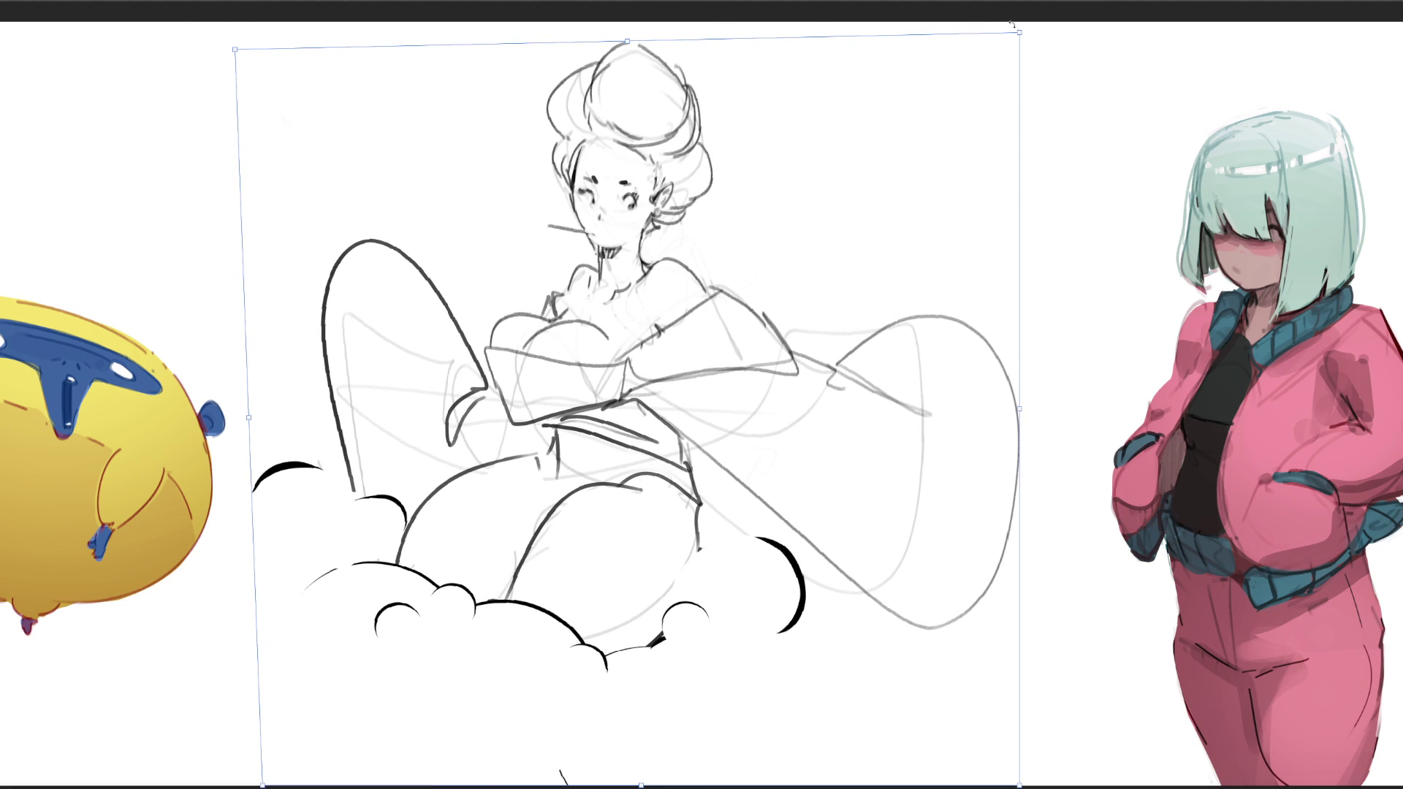
left_click_drag(1020, 32, 1021, 24)
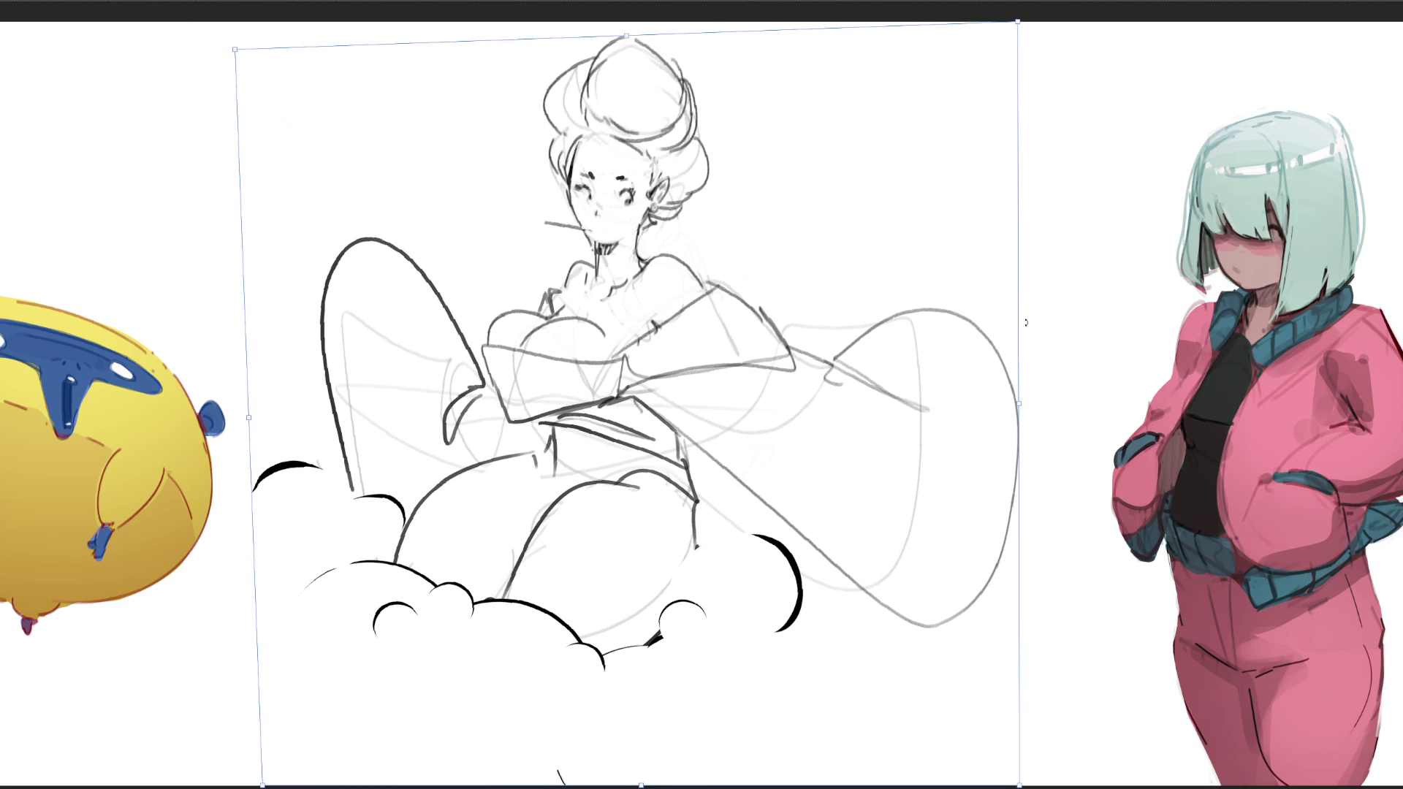
left_click_drag(1033, 388, 1021, 334)
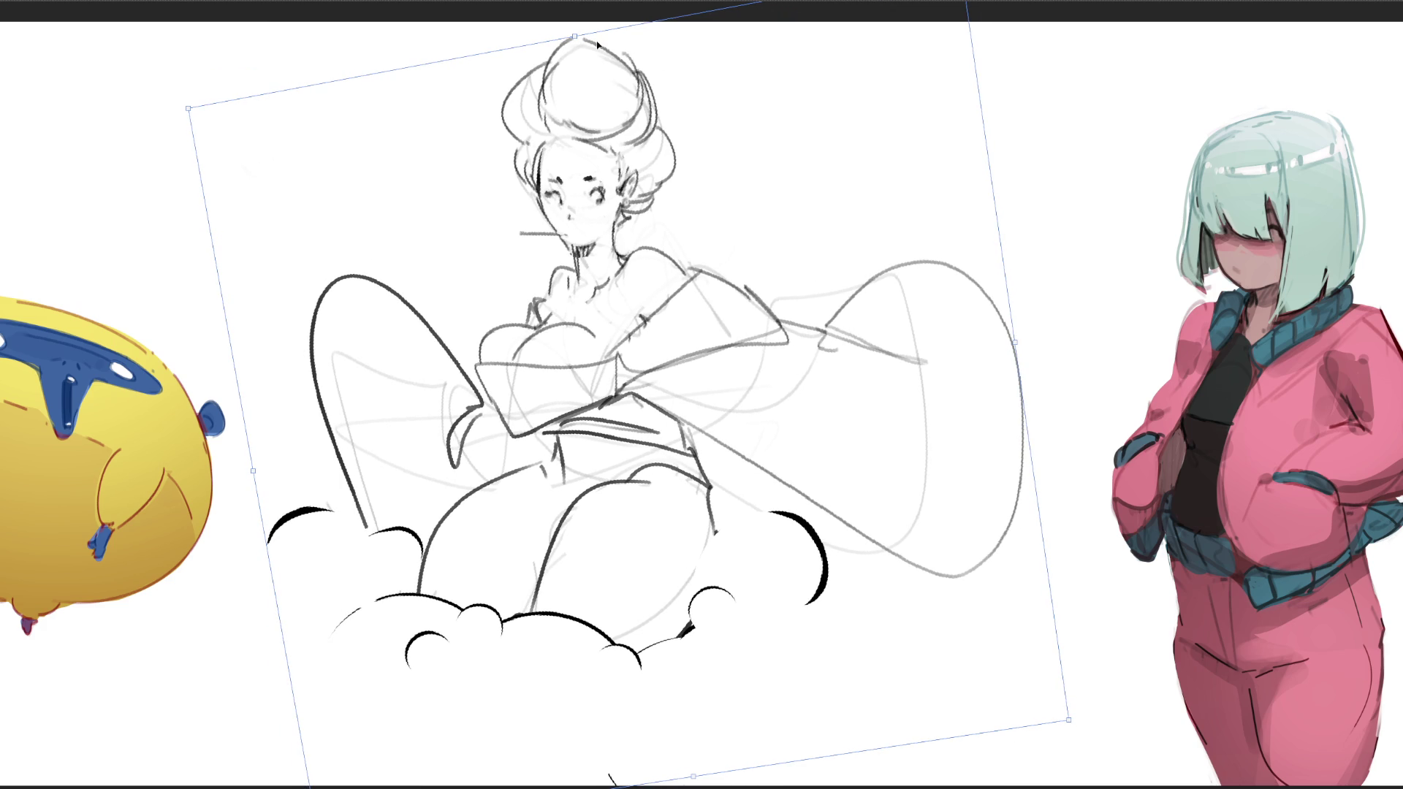
left_click_drag(575, 36, 564, 32)
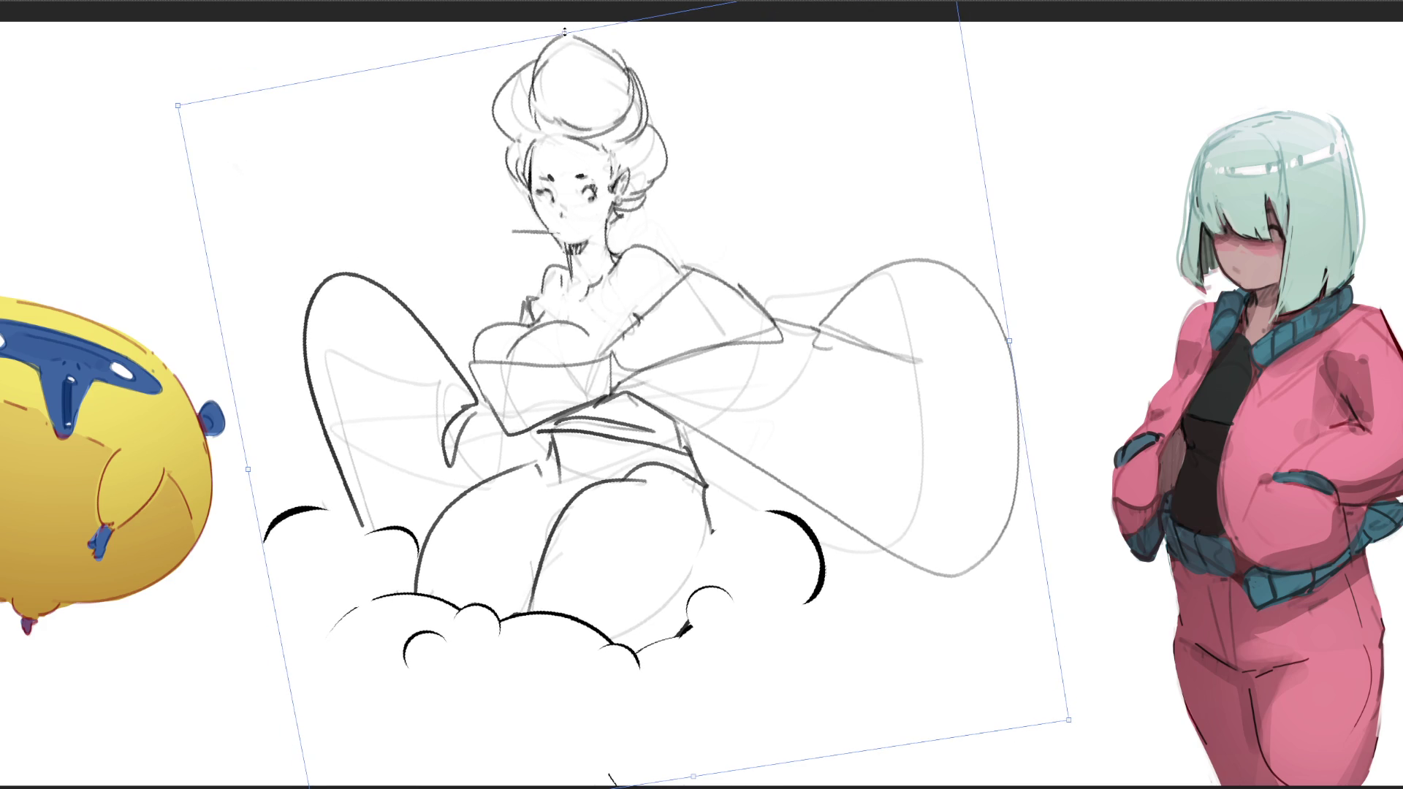
key("Return")
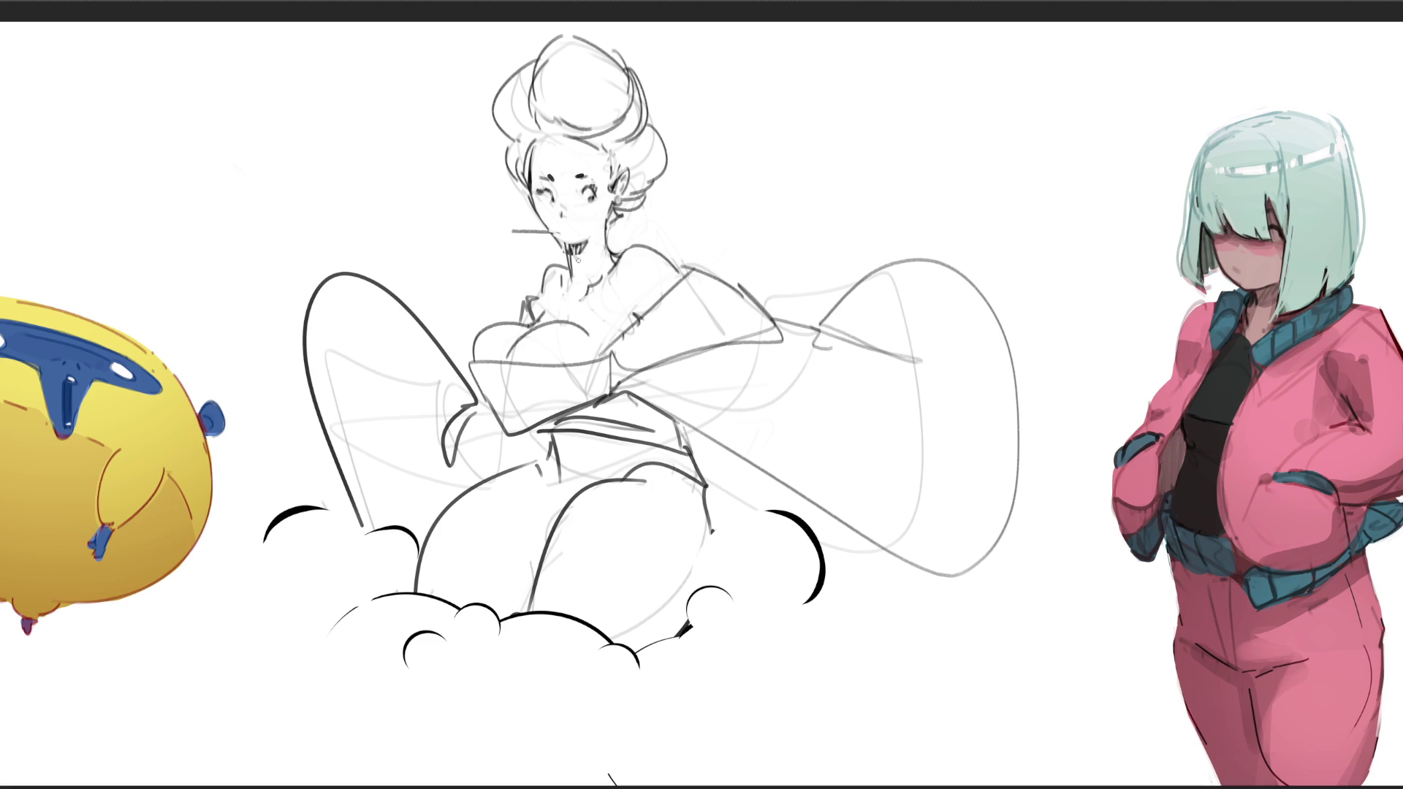
- Add a collarbone stroke, lighten stray neck and shoulder lines, and draw a small mark beside the head
left_click_drag(565, 293, 565, 301)
left_click_drag(620, 262, 608, 282)
mouse_move(622, 326)
left_mouse_down()
mouse_move(637, 321)
mouse_move(615, 348)
left_mouse_up()
left_click_drag(688, 285, 712, 323)
mouse_move(809, 149)
left_mouse_down()
mouse_move(866, 190)
mouse_move(840, 141)
mouse_move(865, 143)
mouse_move(888, 177)
mouse_move(851, 172)
mouse_move(851, 191)
left_mouse_up()
key("ctrl+z")
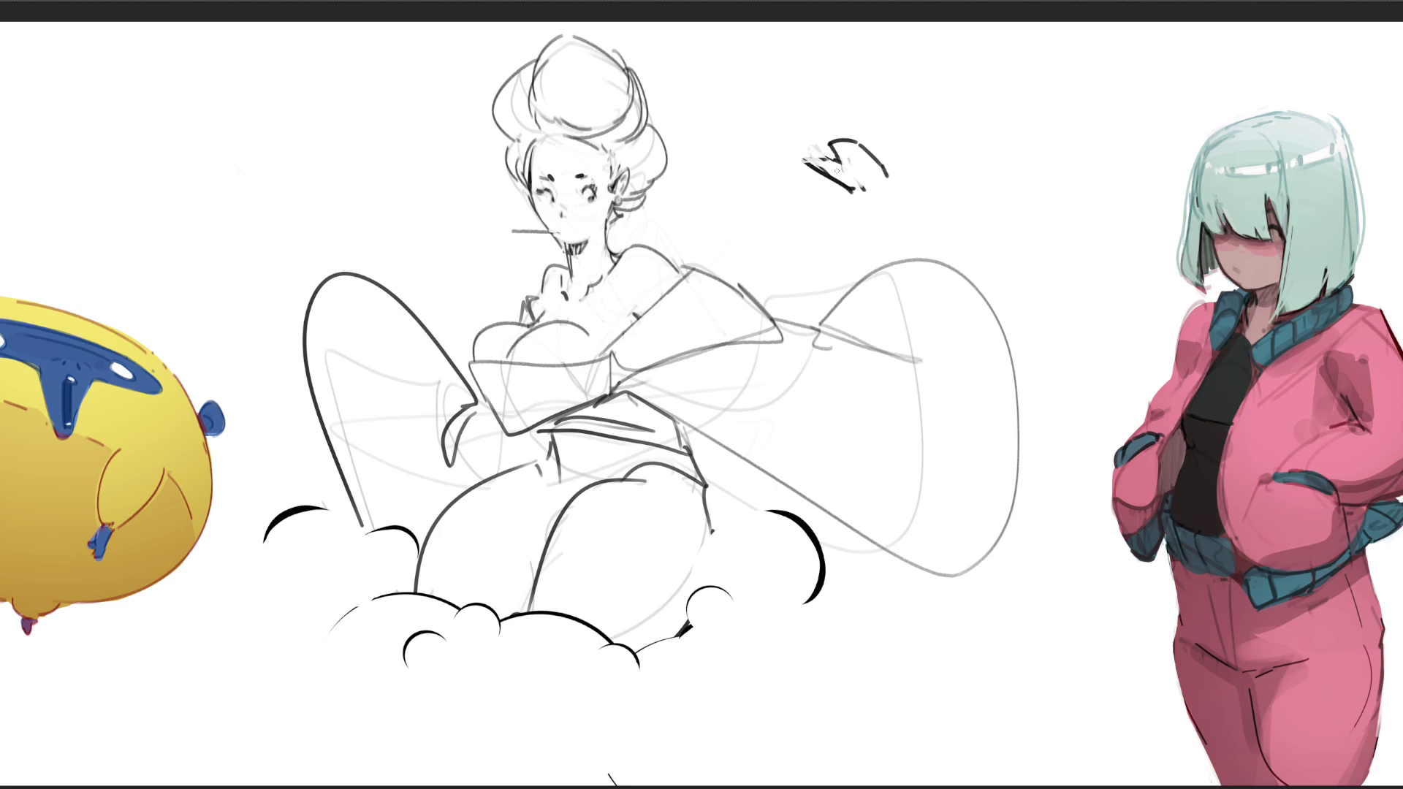
- Scribble a zigzag test mark above the small mark, then erase most of it
mouse_move(803, 107)
left_mouse_down()
mouse_move(830, 139)
mouse_move(875, 144)
left_mouse_up()
left_click_drag(831, 97, 869, 146)
left_click_drag(831, 97, 883, 152)
left_click_drag(881, 165, 903, 181)
left_click_drag(817, 93, 857, 157)
left_click_drag(821, 100, 859, 144)
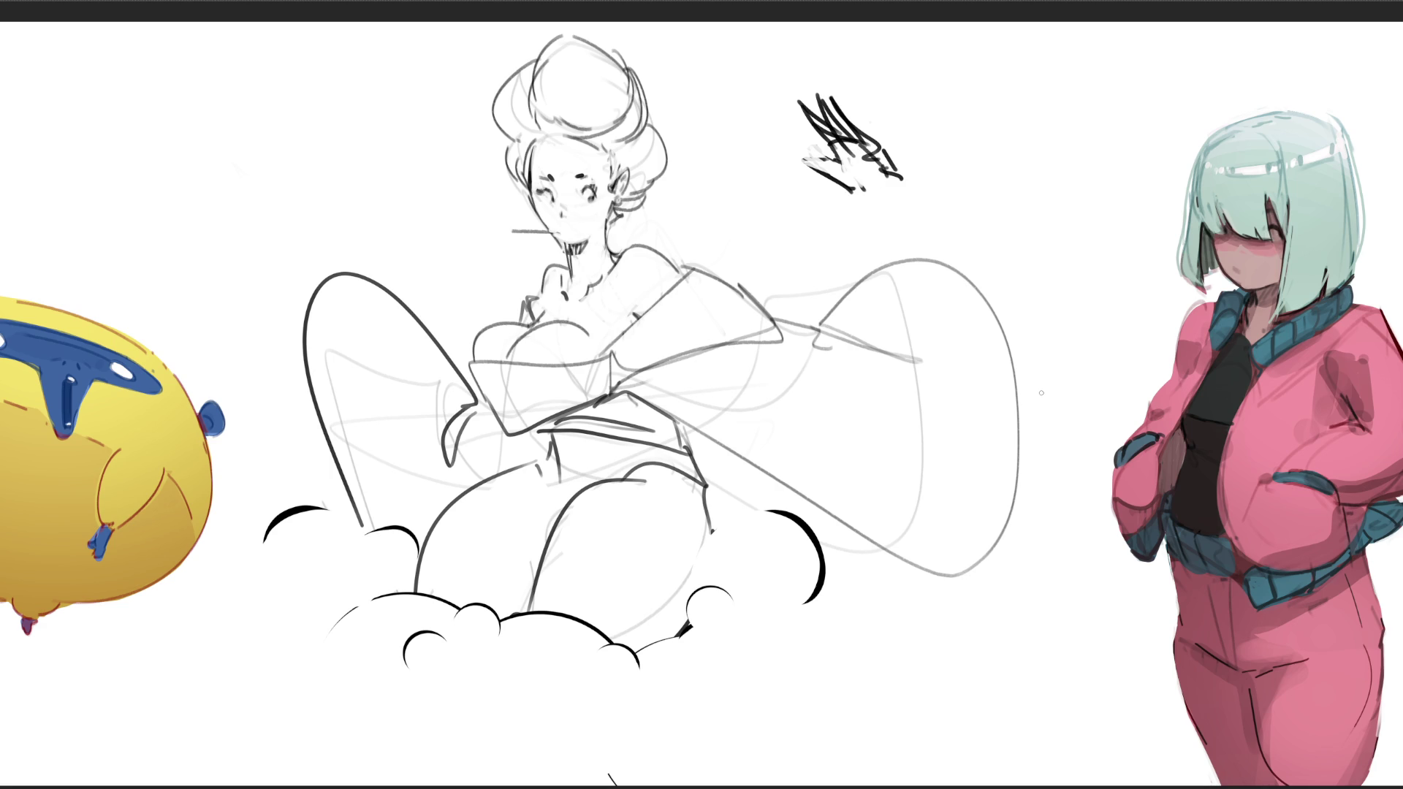
key("e")
mouse_move(856, 129)
left_mouse_down()
mouse_move(877, 125)
mouse_move(830, 78)
mouse_move(842, 108)
mouse_move(902, 138)
mouse_move(874, 166)
left_mouse_up()
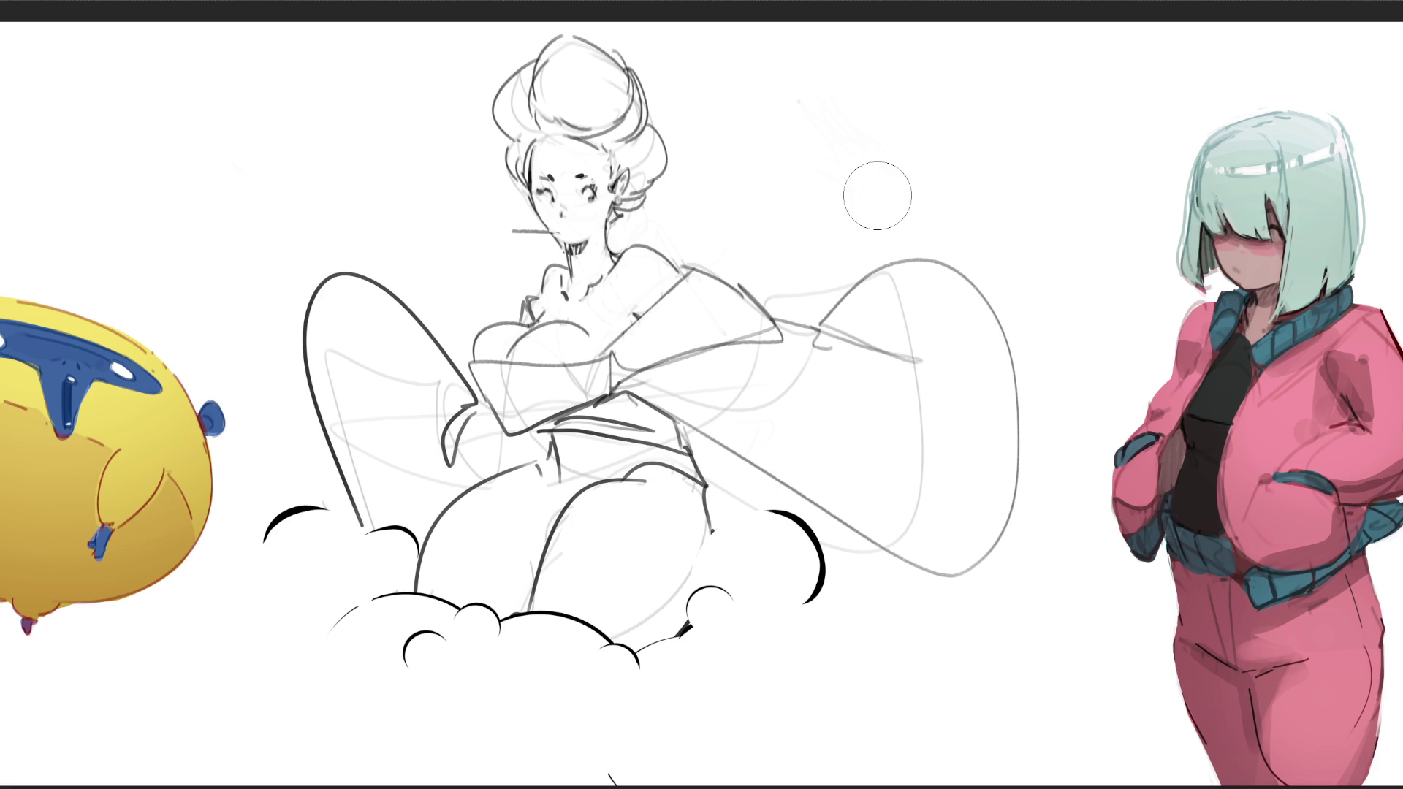
key("e")
- Sketch a looping cloud outline with a long base line, then fade its lines lighter
left_click_drag(840, 110, 854, 166)
mouse_move(841, 113)
left_mouse_down()
mouse_move(925, 57)
mouse_move(961, 145)
mouse_move(842, 135)
mouse_move(1084, 101)
mouse_move(986, 192)
mouse_move(808, 216)
mouse_move(862, 175)
left_mouse_up()
mouse_move(888, 62)
left_mouse_down()
mouse_move(848, 45)
mouse_move(784, 199)
mouse_move(1129, 174)
mouse_move(995, 192)
left_mouse_up()
mouse_move(785, 218)
left_mouse_down()
mouse_move(760, 233)
mouse_move(1151, 223)
mouse_move(763, 218)
left_mouse_up()
left_click_drag(998, 217, 1088, 218)
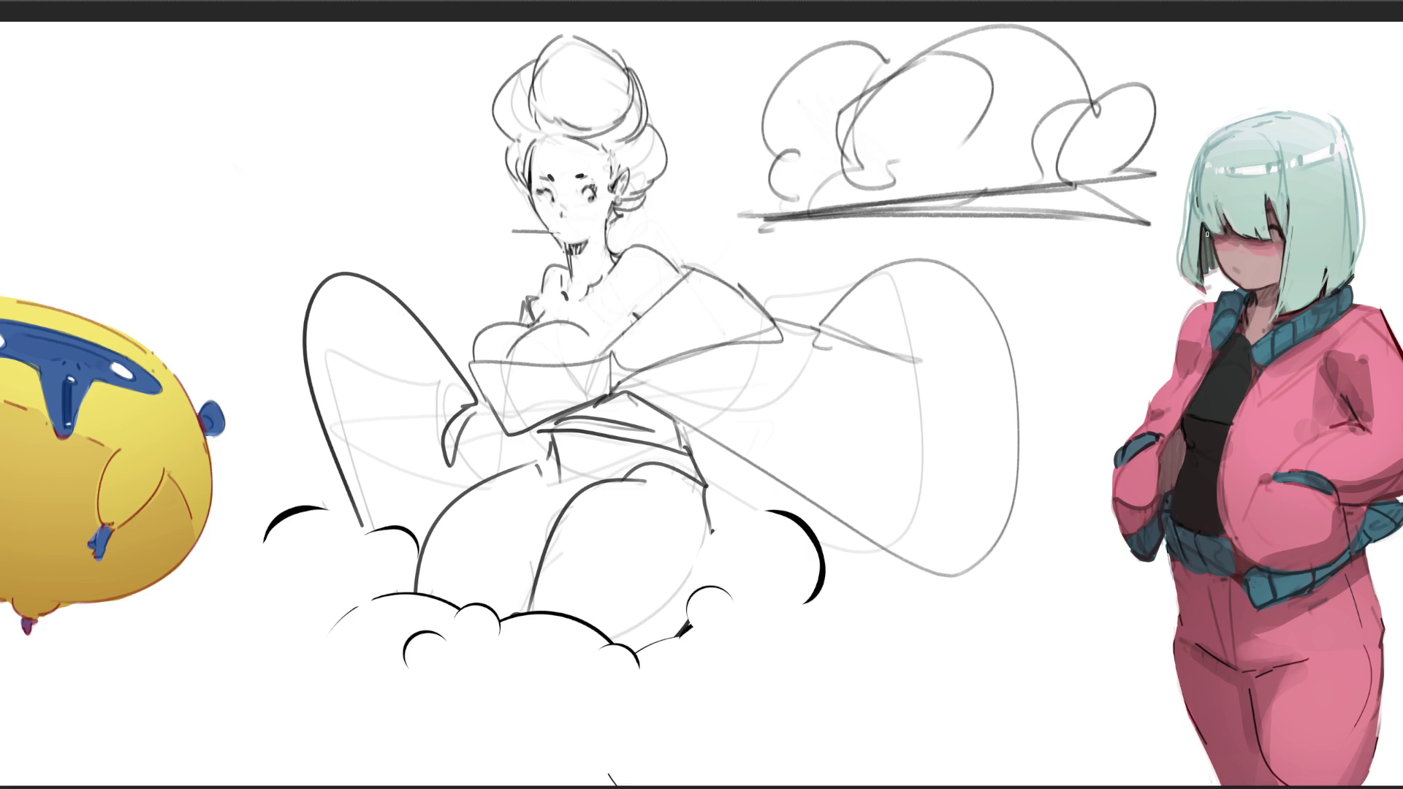
mouse_move(1141, 117)
left_mouse_down()
mouse_move(935, 80)
mouse_move(775, 176)
left_mouse_up()
left_click_drag(1047, 185, 824, 169)
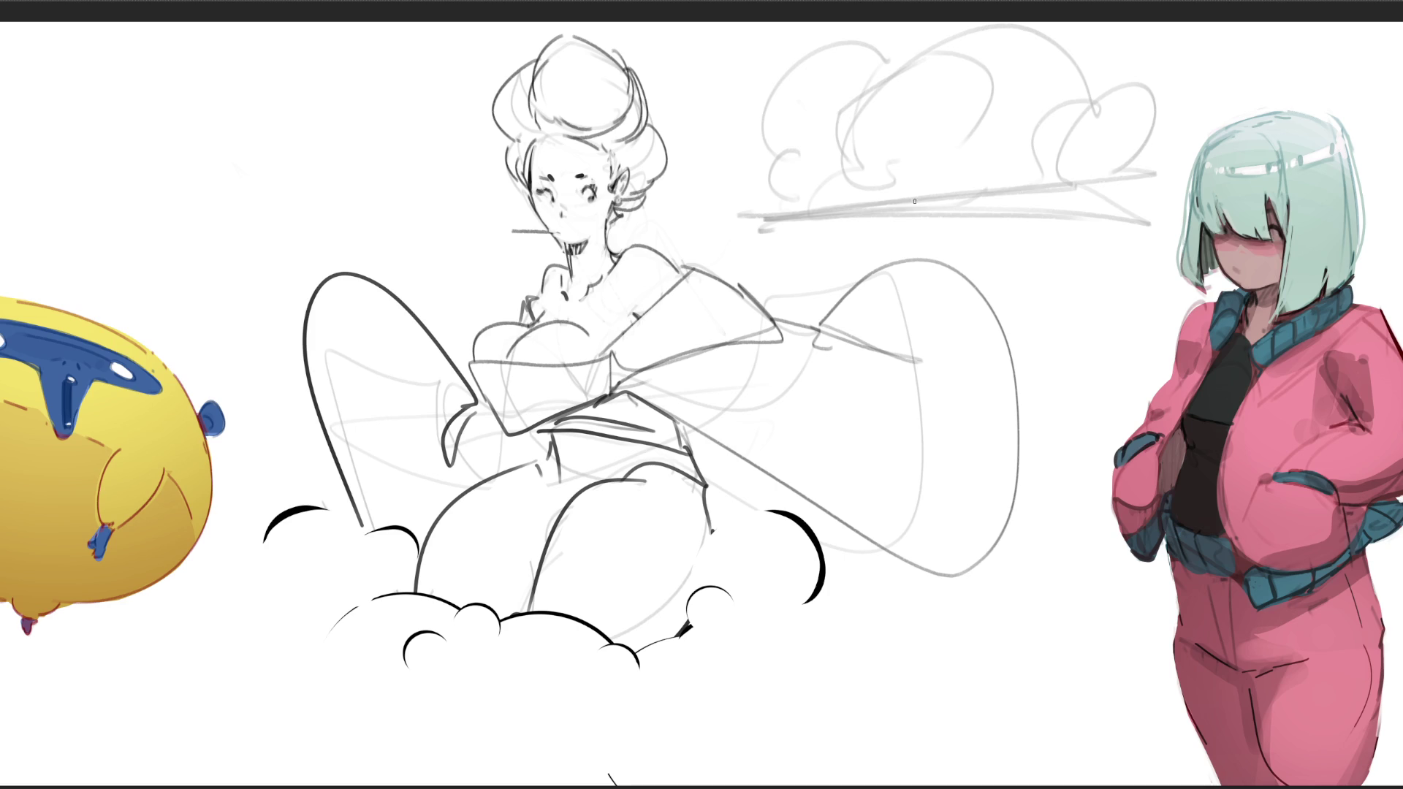
- Darken the cloud's long double base line, adding a diagonal stroke at its right end
left_click_drag(870, 212, 953, 206)
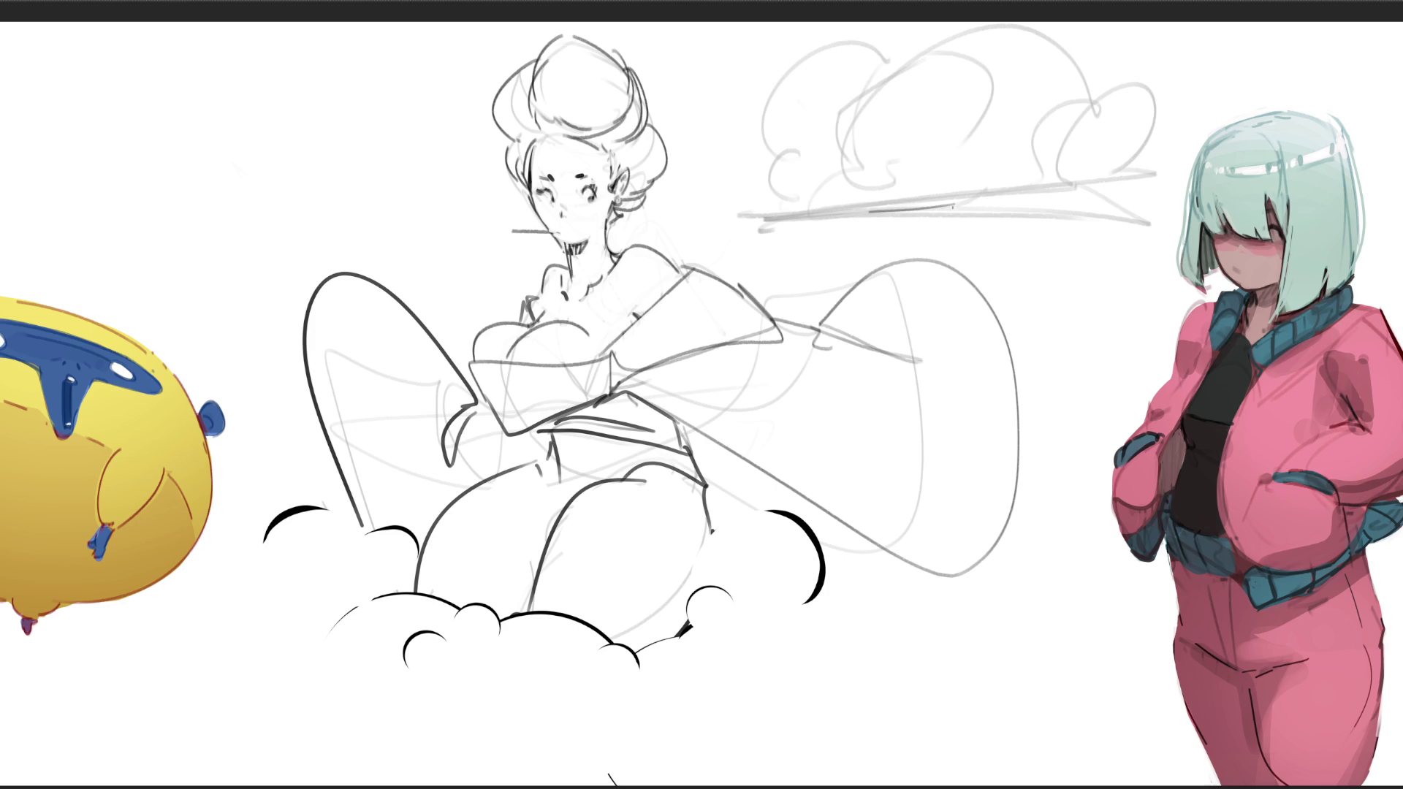
left_click_drag(867, 214, 968, 207)
left_click_drag(1061, 198, 1104, 202)
left_click_drag(814, 212, 1102, 176)
left_click_drag(818, 213, 1138, 228)
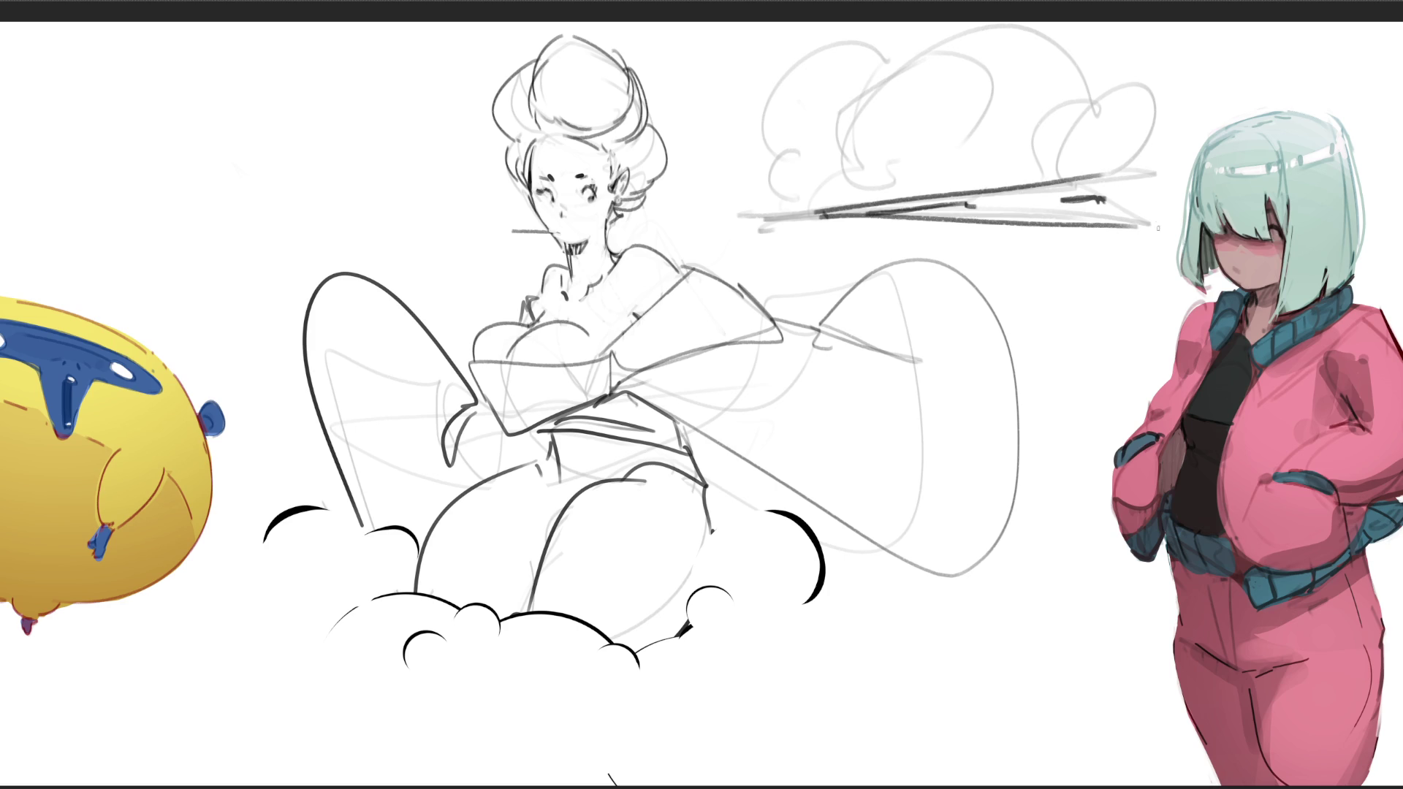
left_click_drag(1088, 186, 1131, 216)
- Draw the creature's two eyes, with a brow and pupil on the left, and extend the base leftwards
mouse_move(1083, 145)
left_mouse_down()
mouse_move(1086, 161)
mouse_move(1111, 82)
mouse_move(1160, 146)
mouse_move(1142, 156)
left_mouse_up()
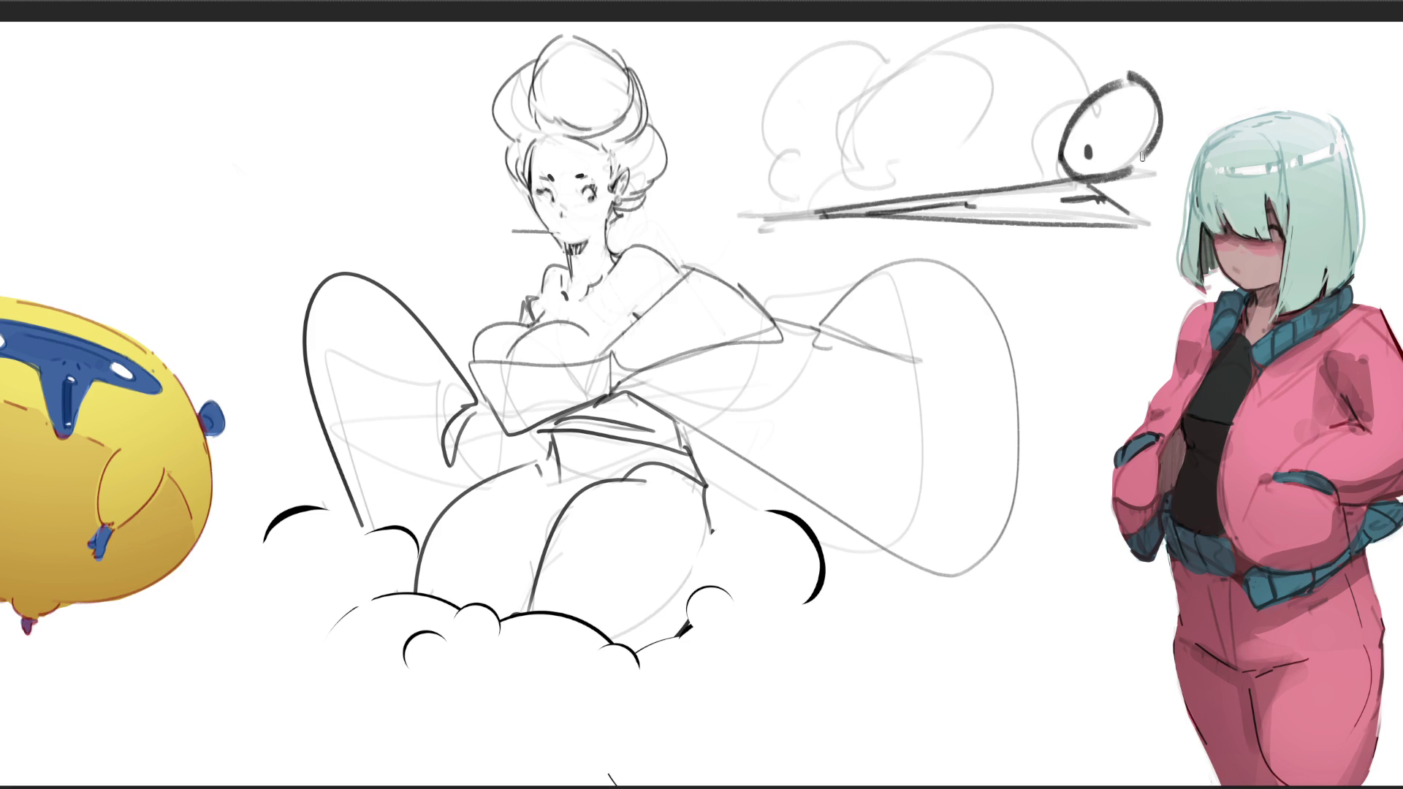
left_click_drag(816, 133, 832, 204)
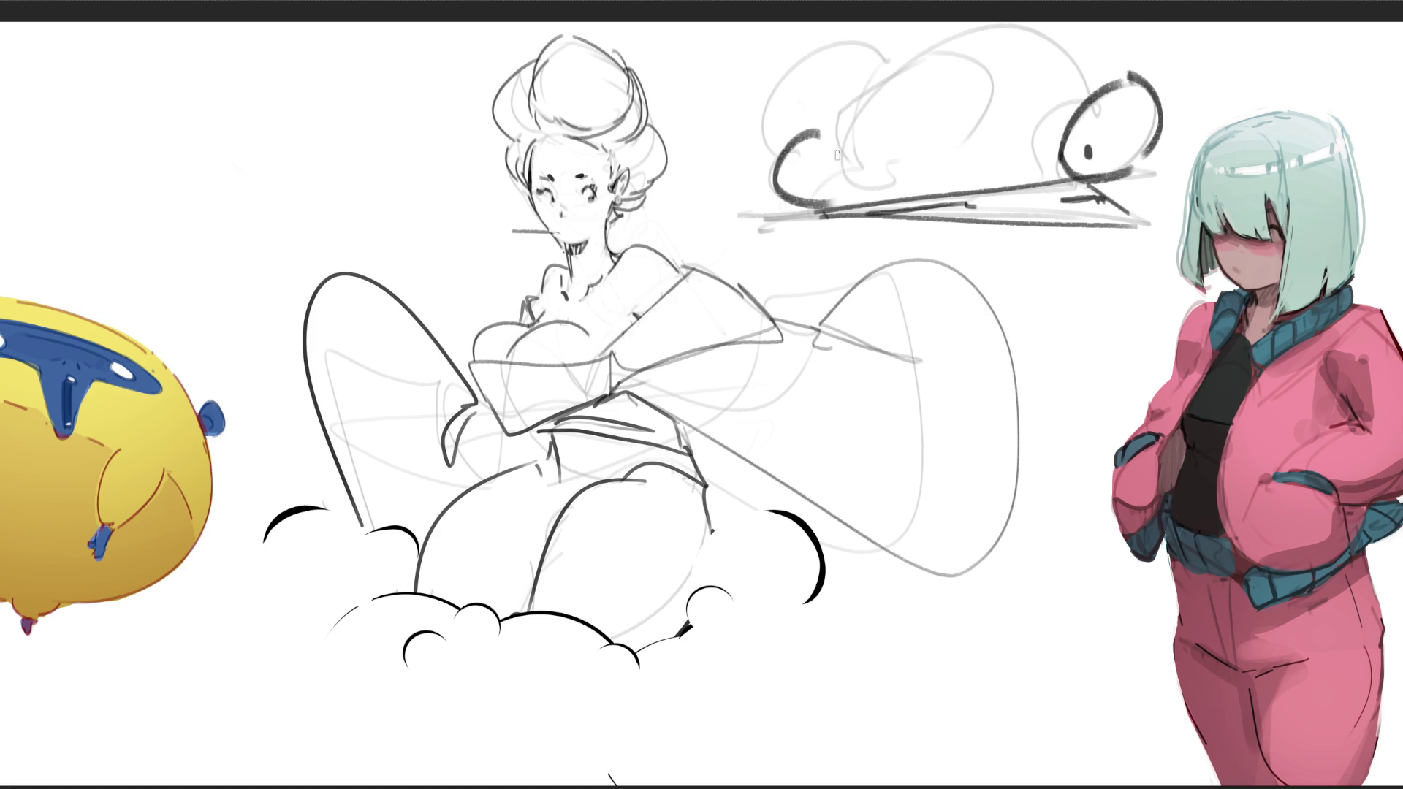
mouse_move(803, 120)
left_mouse_down()
mouse_move(837, 145)
mouse_move(812, 191)
mouse_move(942, 186)
left_mouse_up()
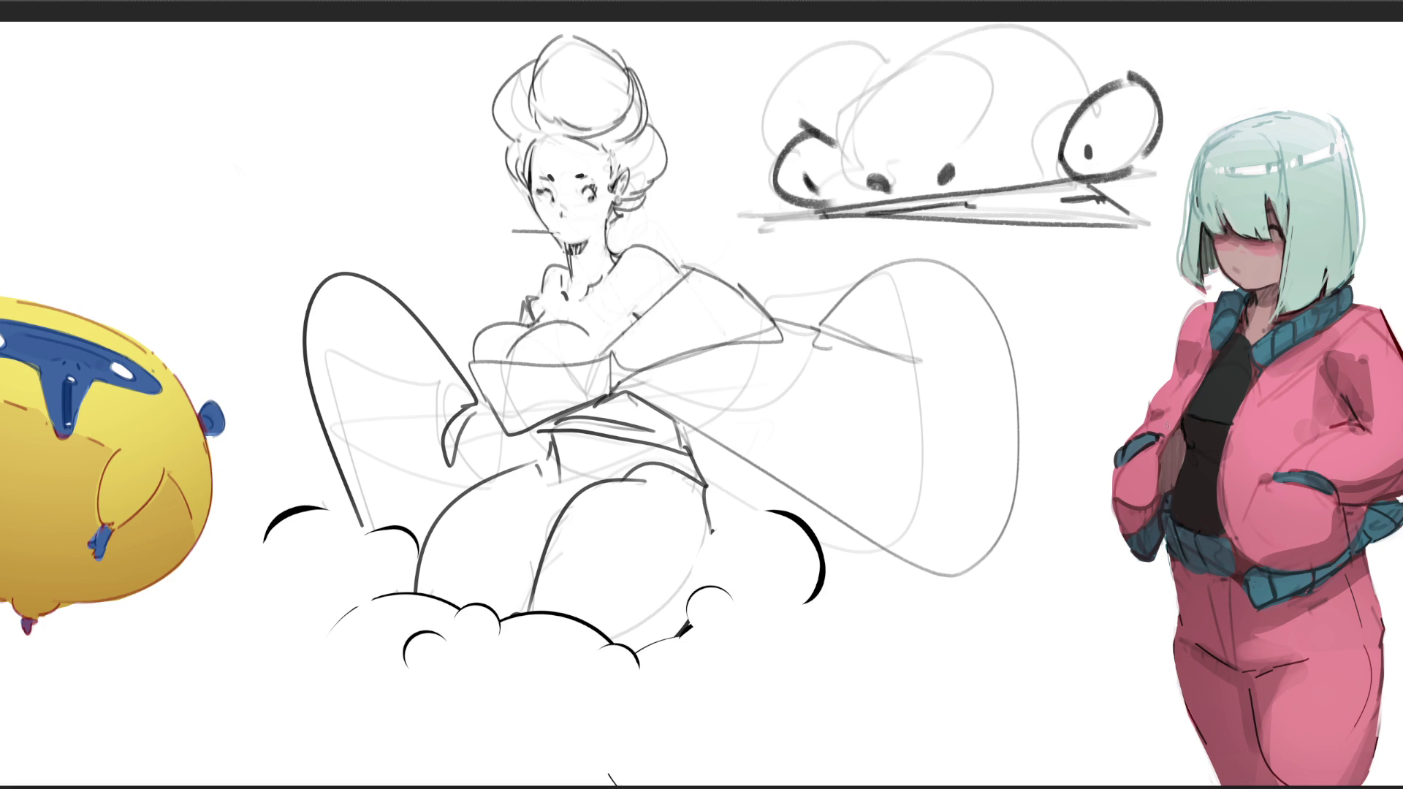
mouse_move(874, 216)
left_mouse_down()
mouse_move(671, 219)
mouse_move(896, 209)
mouse_move(824, 231)
mouse_move(838, 281)
left_mouse_up()
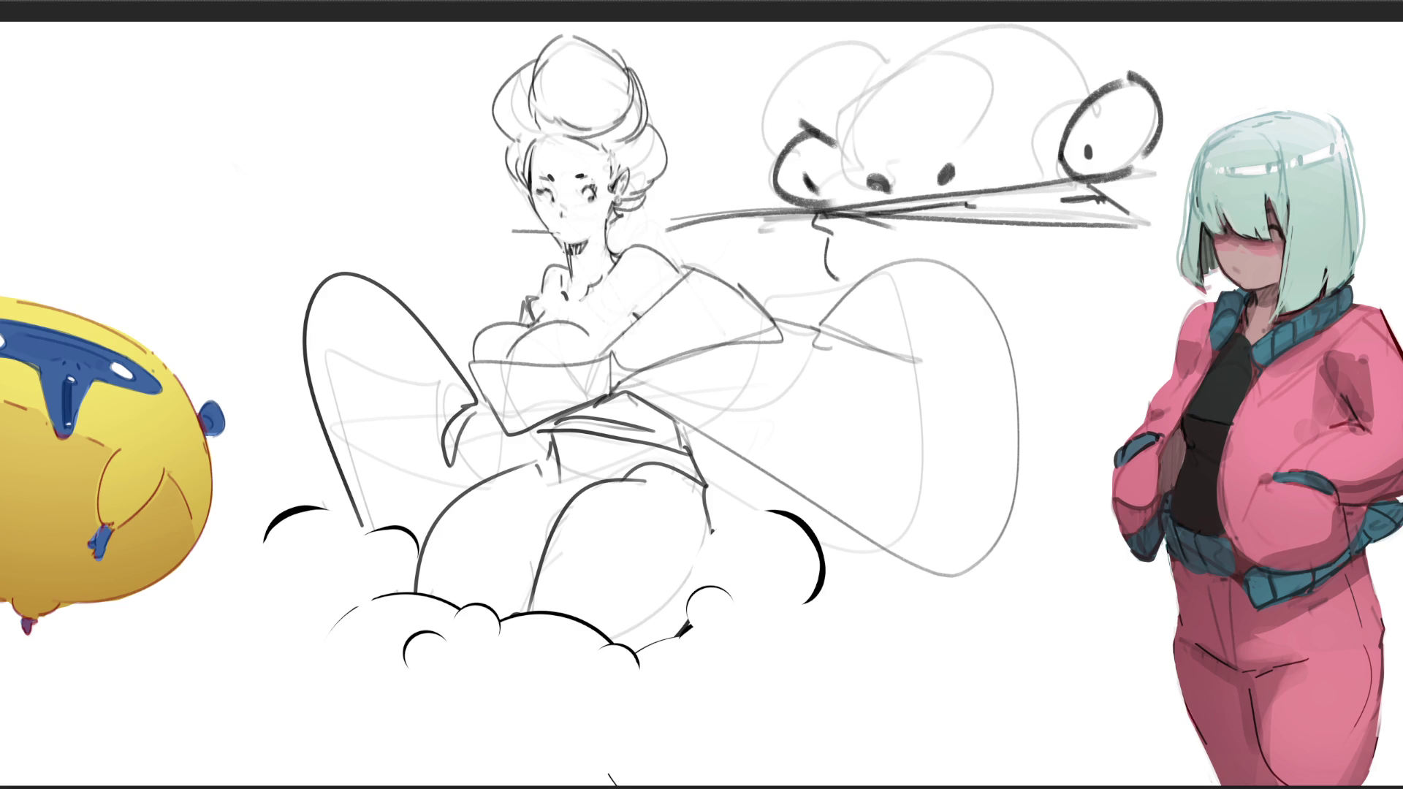
- Add arcs and hooked curves around the cloud's left, top and right sides
mouse_move(773, 124)
left_mouse_down()
mouse_move(777, 102)
mouse_move(877, 63)
left_mouse_up()
mouse_move(1006, 72)
left_mouse_down()
mouse_move(1029, 136)
mouse_move(1052, 147)
mouse_move(1068, 21)
left_mouse_up()
left_click_drag(1170, 90, 1179, 33)
mouse_move(854, 95)
left_mouse_down()
mouse_move(839, 143)
mouse_move(970, 24)
left_mouse_up()
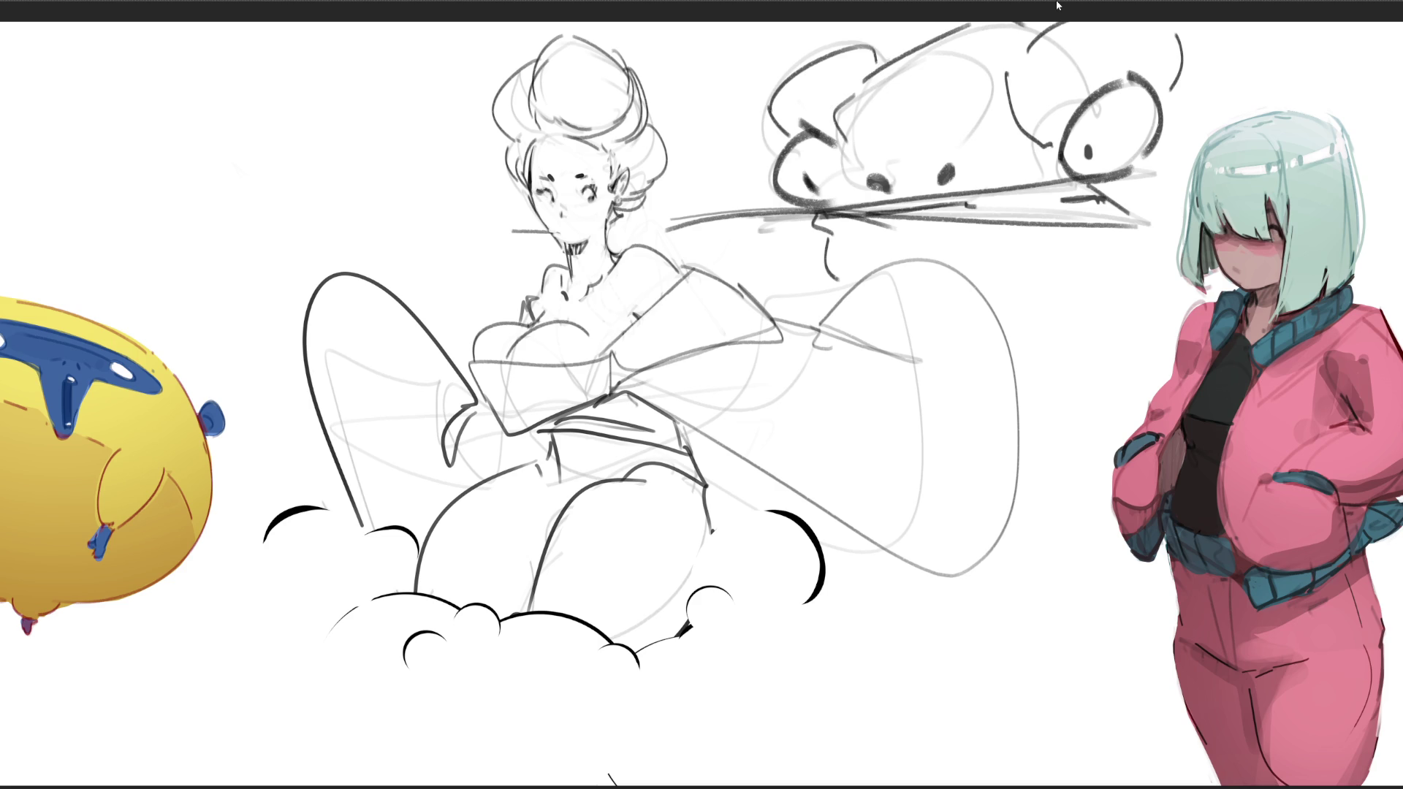
left_click_drag(1186, 49, 1263, 98)
- Add a thick brow over the right eye and mostly erase it, lighten a dot, and add a face curve
left_click_drag(1068, 136, 1138, 86)
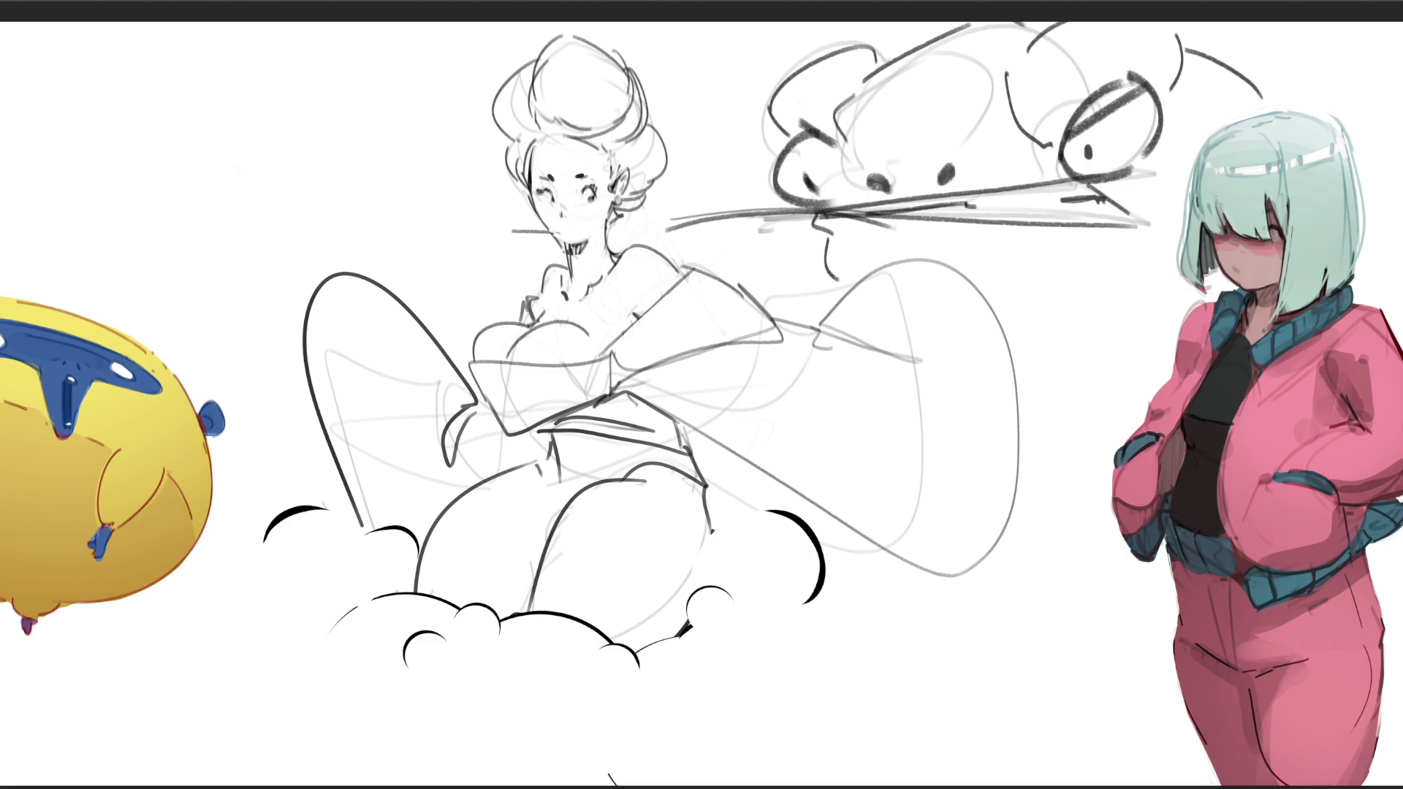
left_click_drag(1071, 121, 1144, 81)
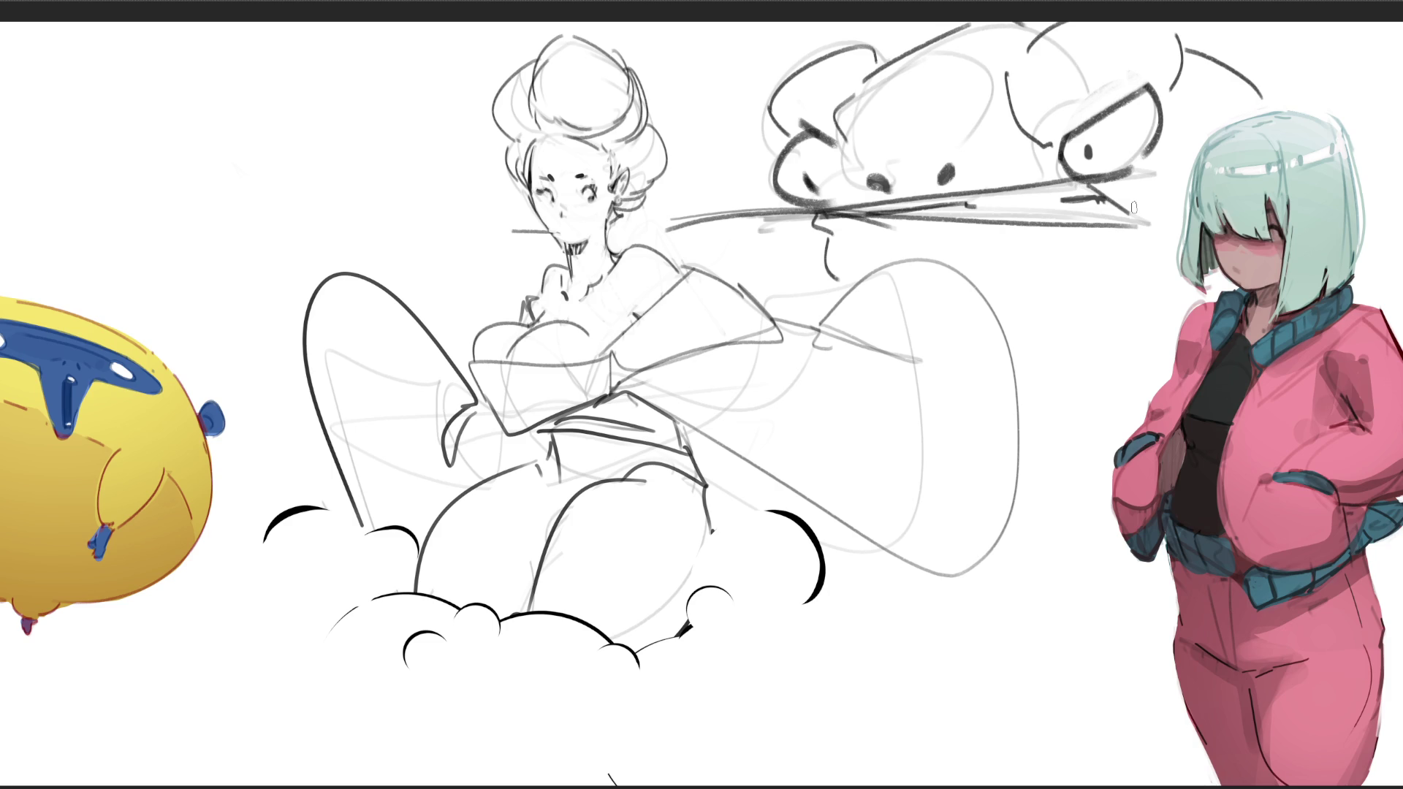
mouse_move(868, 164)
left_mouse_down()
mouse_move(884, 183)
mouse_move(896, 171)
left_mouse_up()
mouse_move(798, 140)
left_mouse_down()
mouse_move(846, 155)
mouse_move(855, 186)
mouse_move(834, 207)
mouse_move(1044, 189)
mouse_move(1148, 87)
mouse_move(1163, 150)
mouse_move(1102, 188)
mouse_move(1173, 231)
mouse_move(1191, 164)
mouse_move(1267, 116)
mouse_move(1196, 56)
mouse_move(1119, 21)
mouse_move(819, 59)
mouse_move(779, 101)
mouse_move(800, 147)
left_mouse_up()
- Fill the selected creature light grey instead of dark grey, and shrink the brush for spots
key("b")
left_click_drag(796, 209, 1082, 51)
key("ctrl+z")
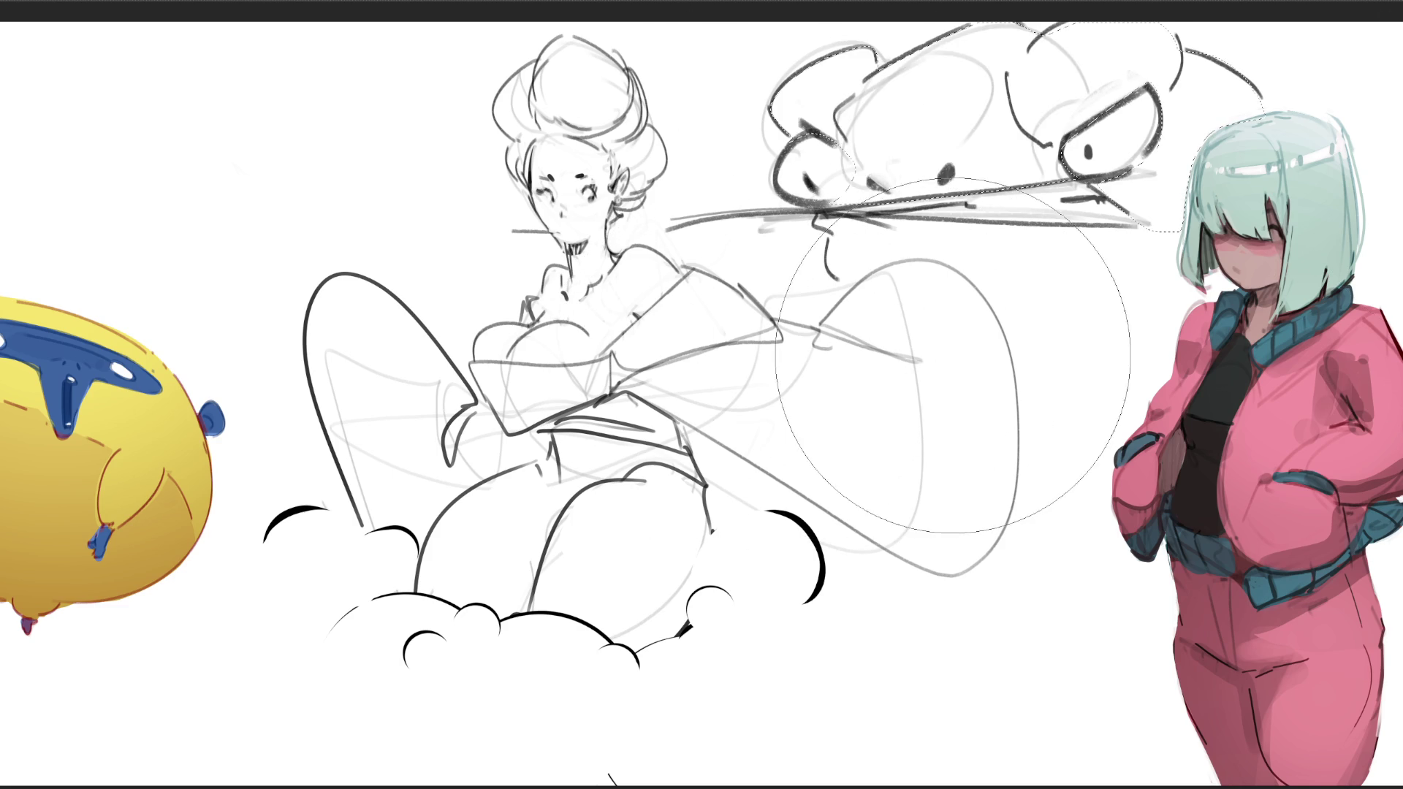
key("alt+BackSpace")
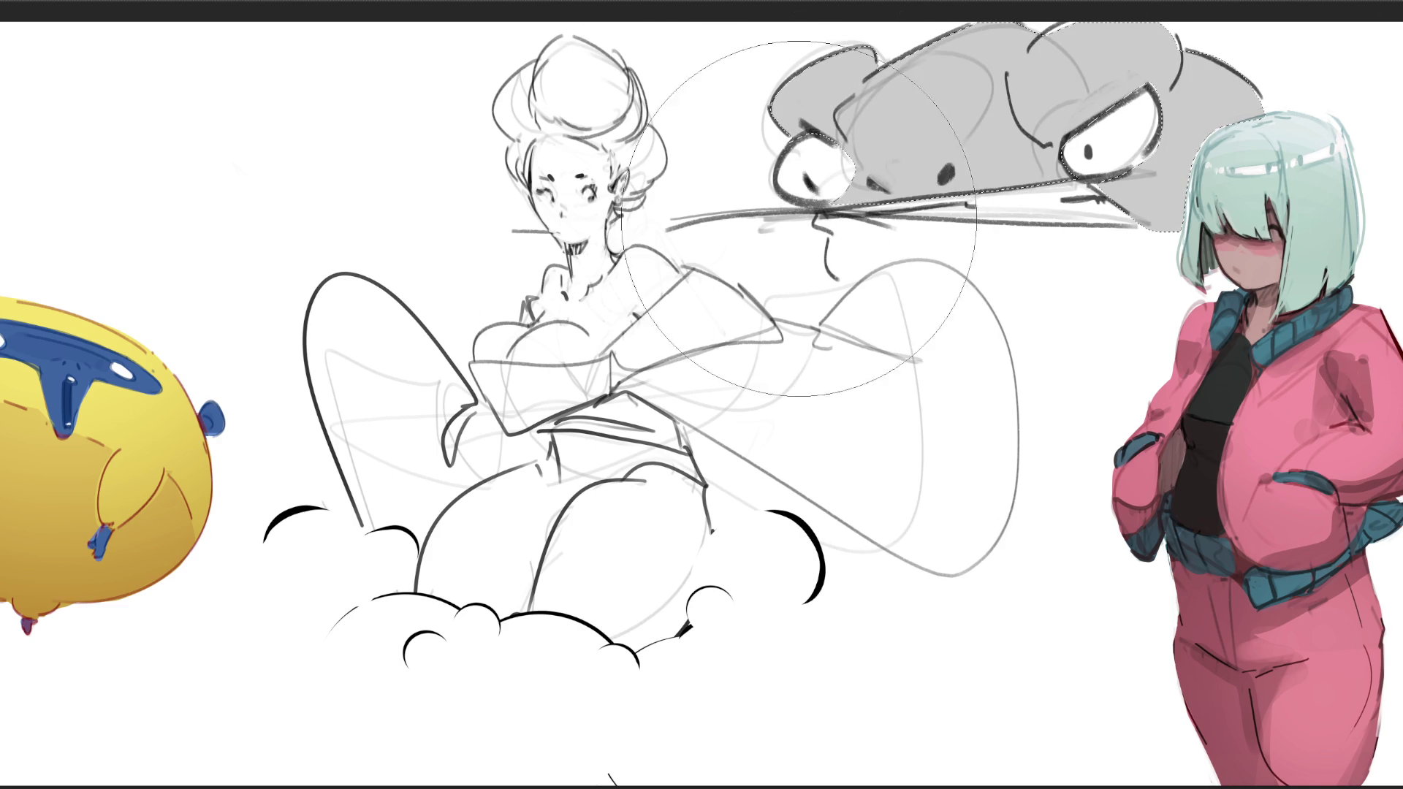
key("bracketleft")
key("bracketleft")
key("bracketleft")
key("bracketleft")
key("bracketleft")
key("bracketleft")
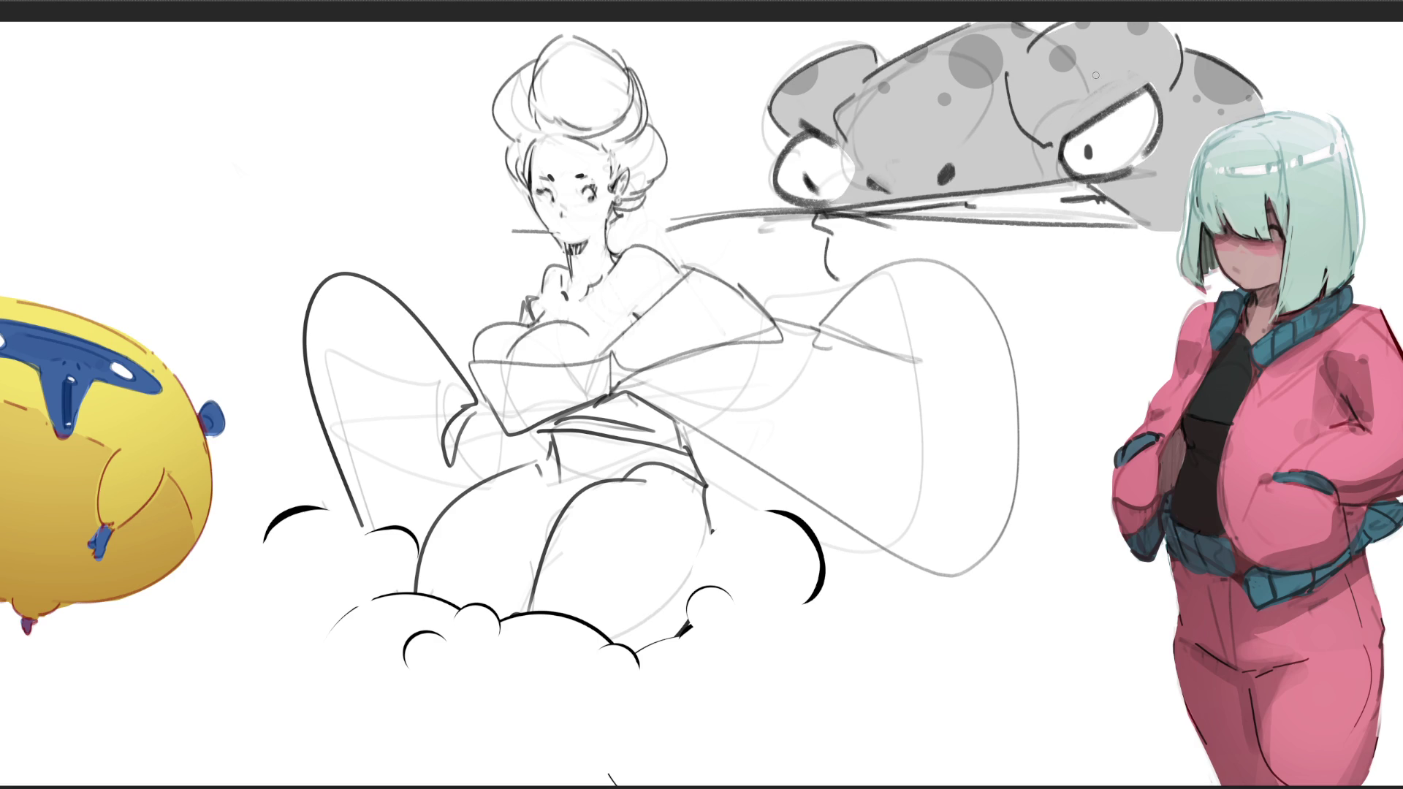
- Darken and outline the creature's two eyes and thicken the right brow area
mouse_move(1043, 143)
left_mouse_down()
mouse_move(1173, 70)
mouse_move(1056, 146)
left_mouse_up()
left_click_drag(1168, 82, 1057, 150)
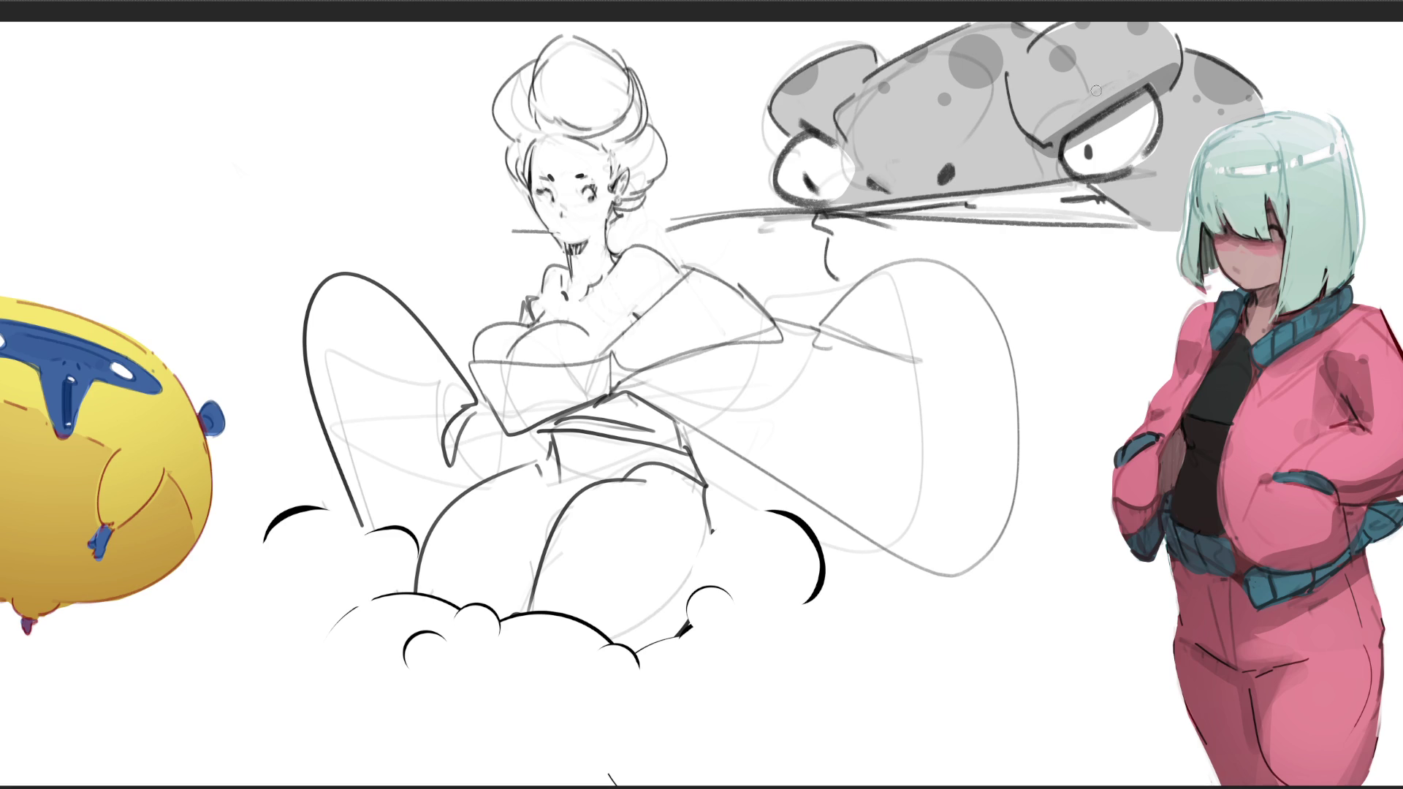
left_click_drag(793, 131, 848, 158)
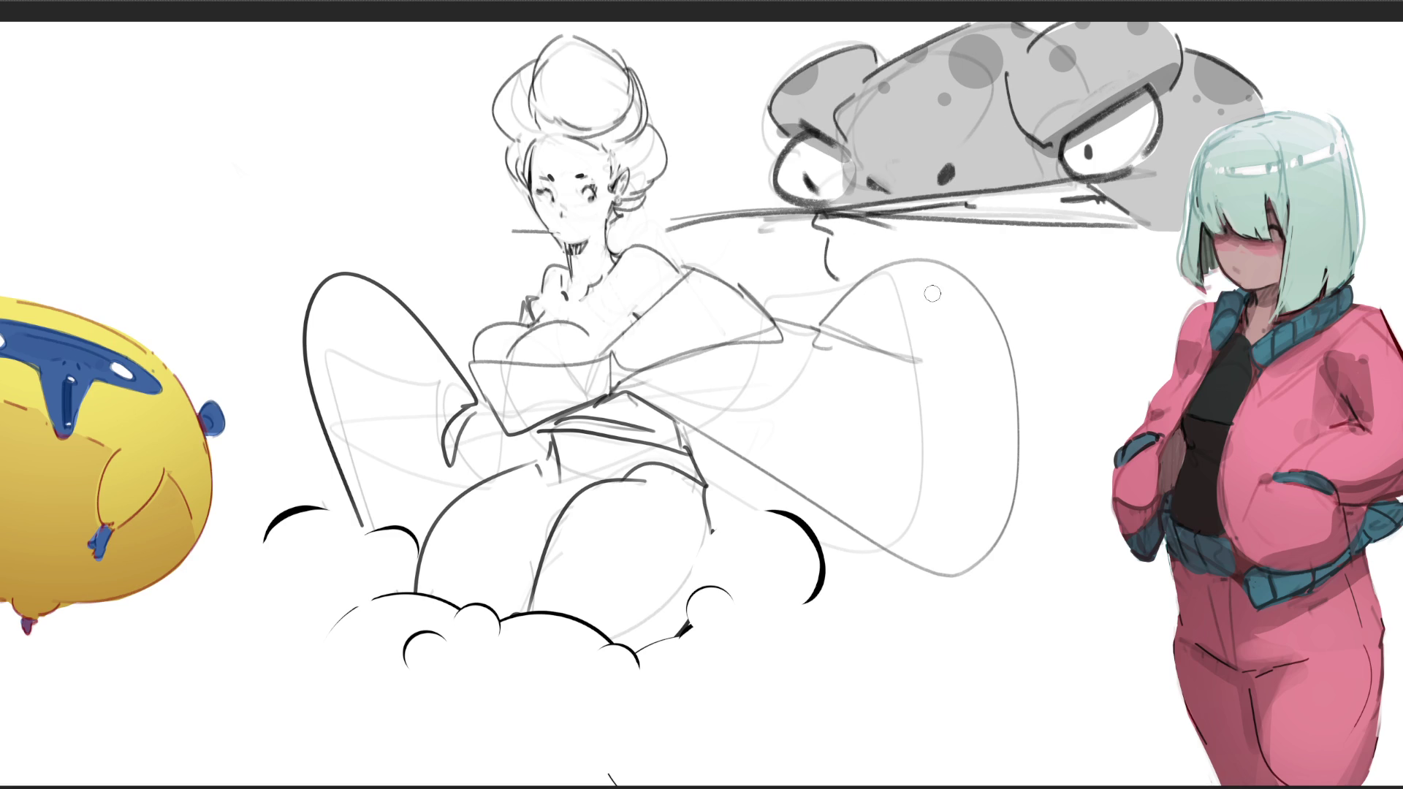
left_click_drag(1082, 187, 1184, 144)
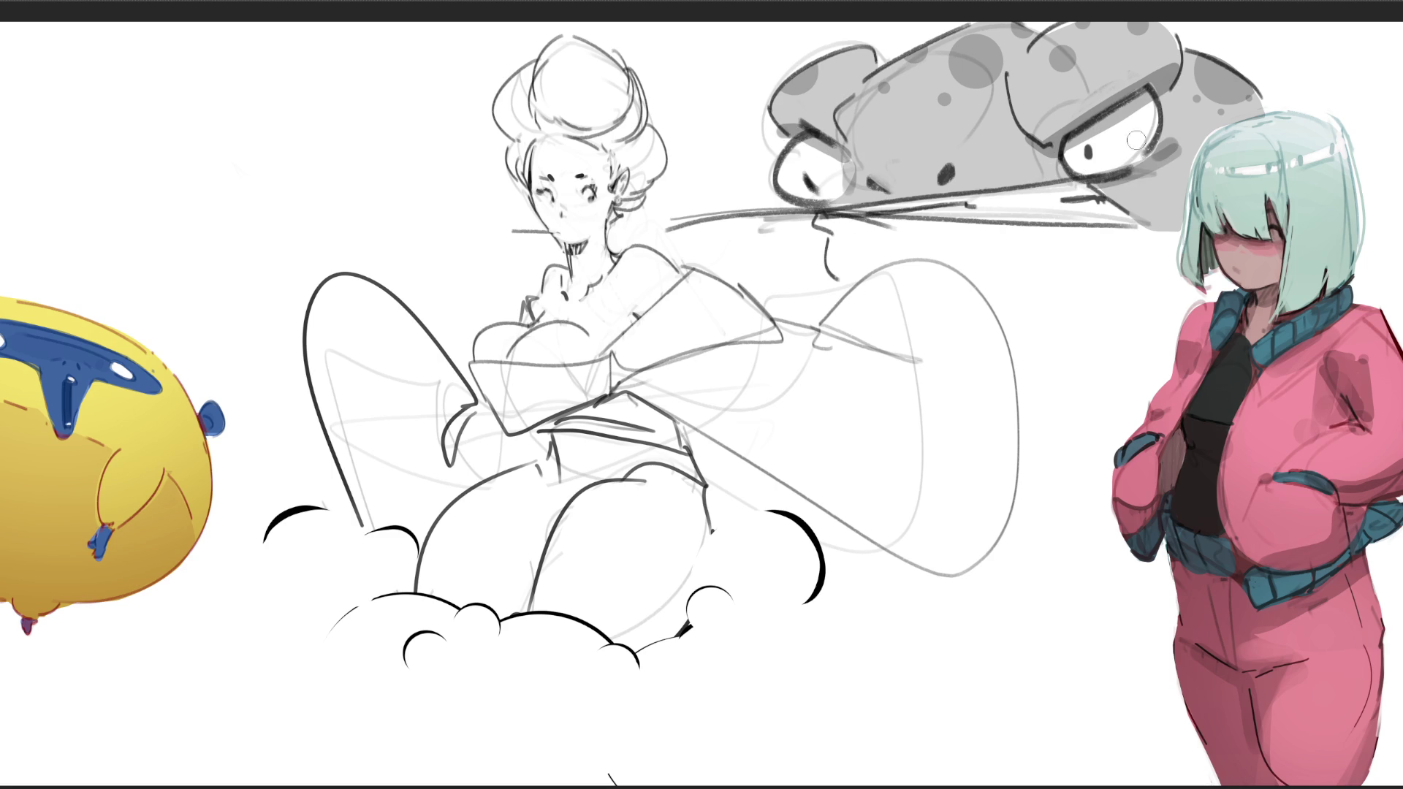
- Darken the mouth line, add a light grey line beneath it, and retrace the hair's left edge
mouse_move(844, 216)
left_mouse_down()
mouse_move(1087, 187)
mouse_move(1119, 223)
left_mouse_up()
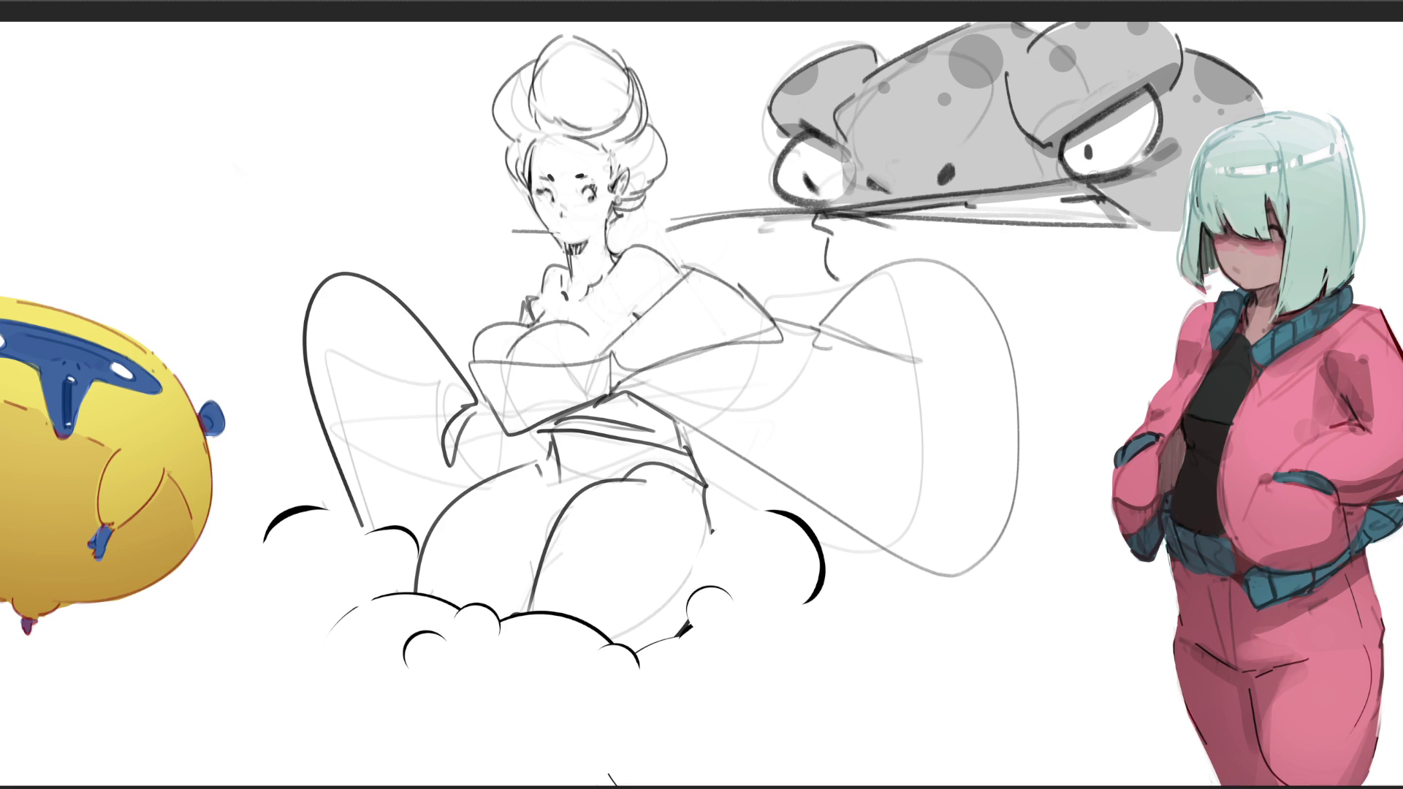
left_click_drag(832, 232, 1039, 252)
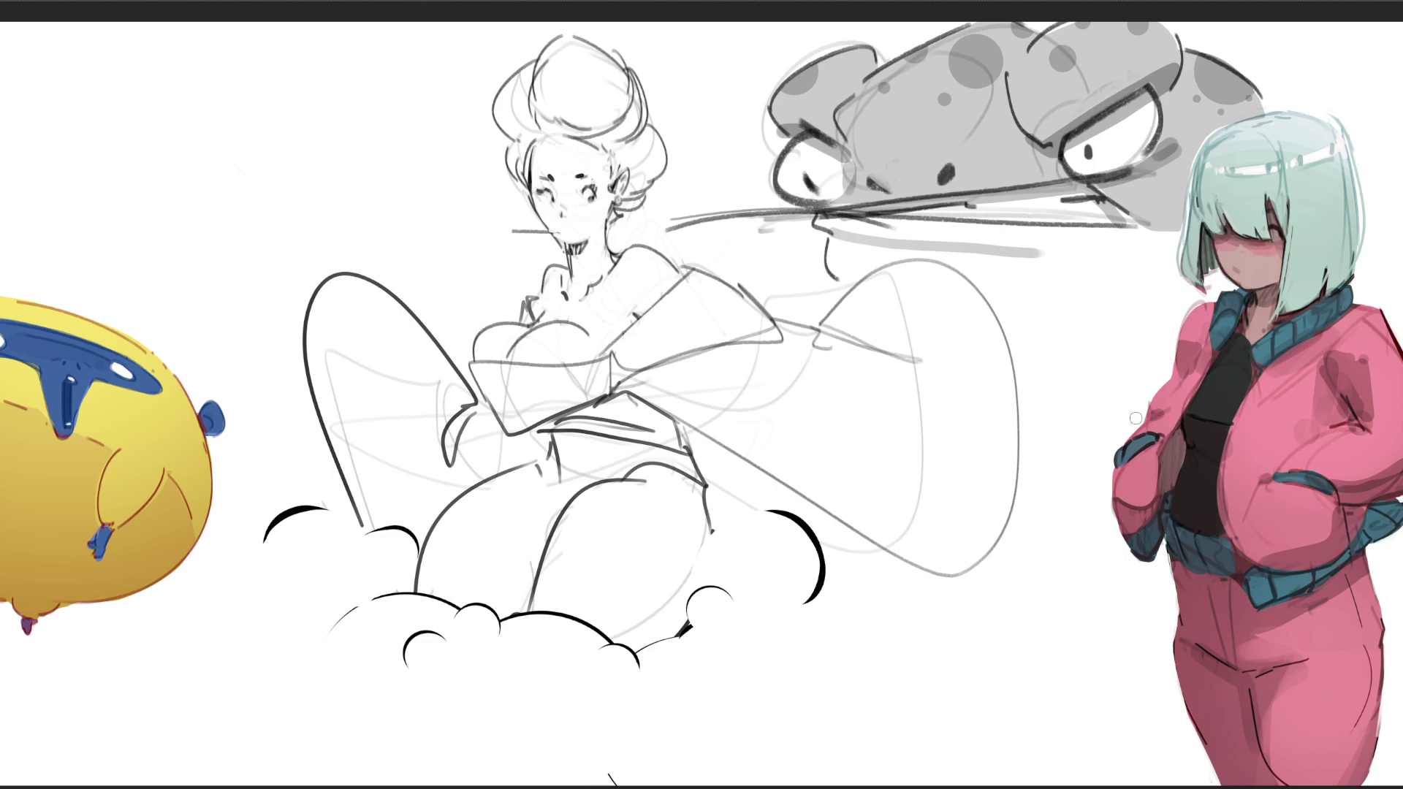
mouse_move(540, 61)
left_mouse_down()
mouse_move(491, 108)
mouse_move(520, 148)
mouse_move(590, 146)
mouse_move(613, 170)
mouse_move(612, 201)
mouse_move(635, 180)
mouse_move(614, 228)
mouse_move(633, 219)
mouse_move(667, 137)
mouse_move(627, 58)
mouse_move(573, 35)
left_mouse_up()
- Fill the selected hair grey, fill the light patch beside the ear dark grey, and darken the bun
key("alt+BackSpace")
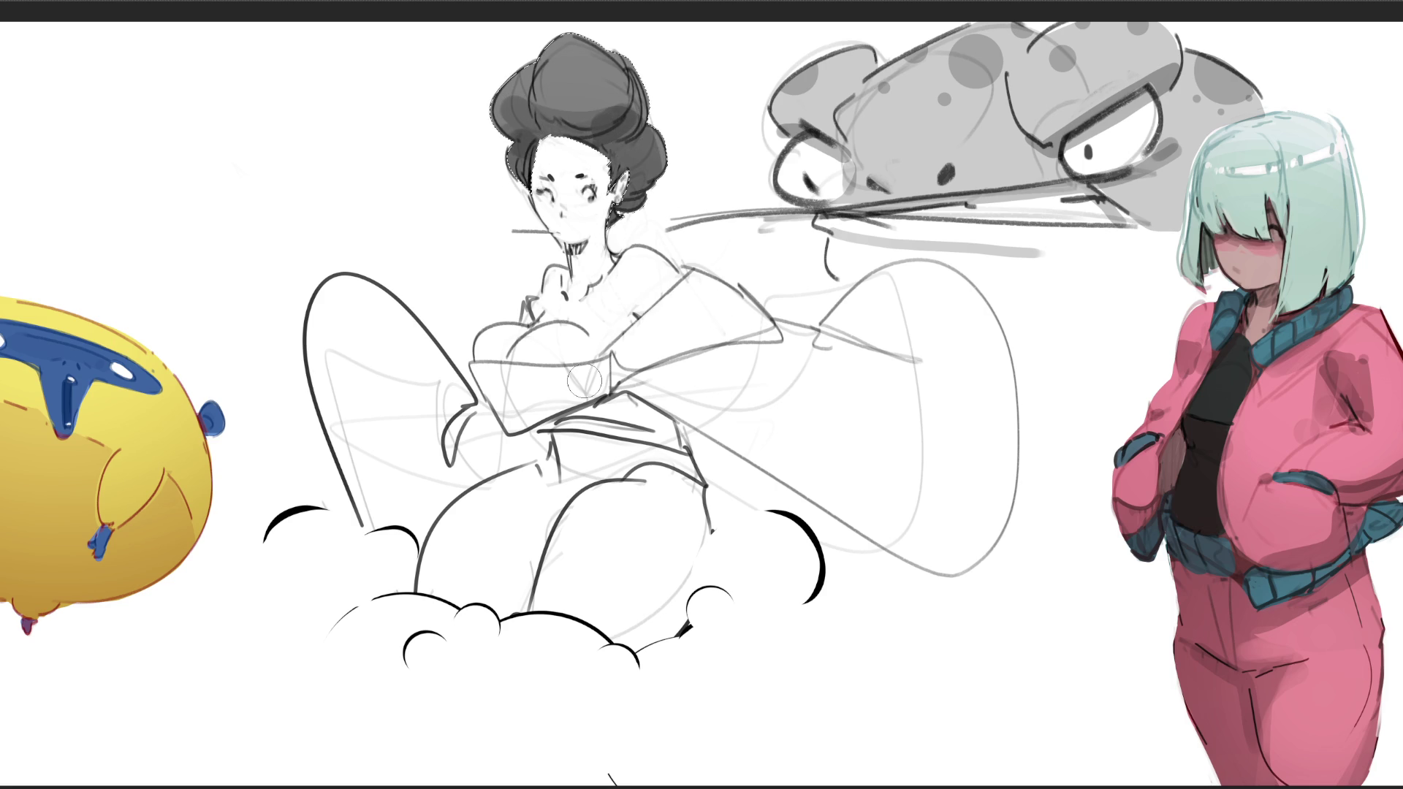
key("t")
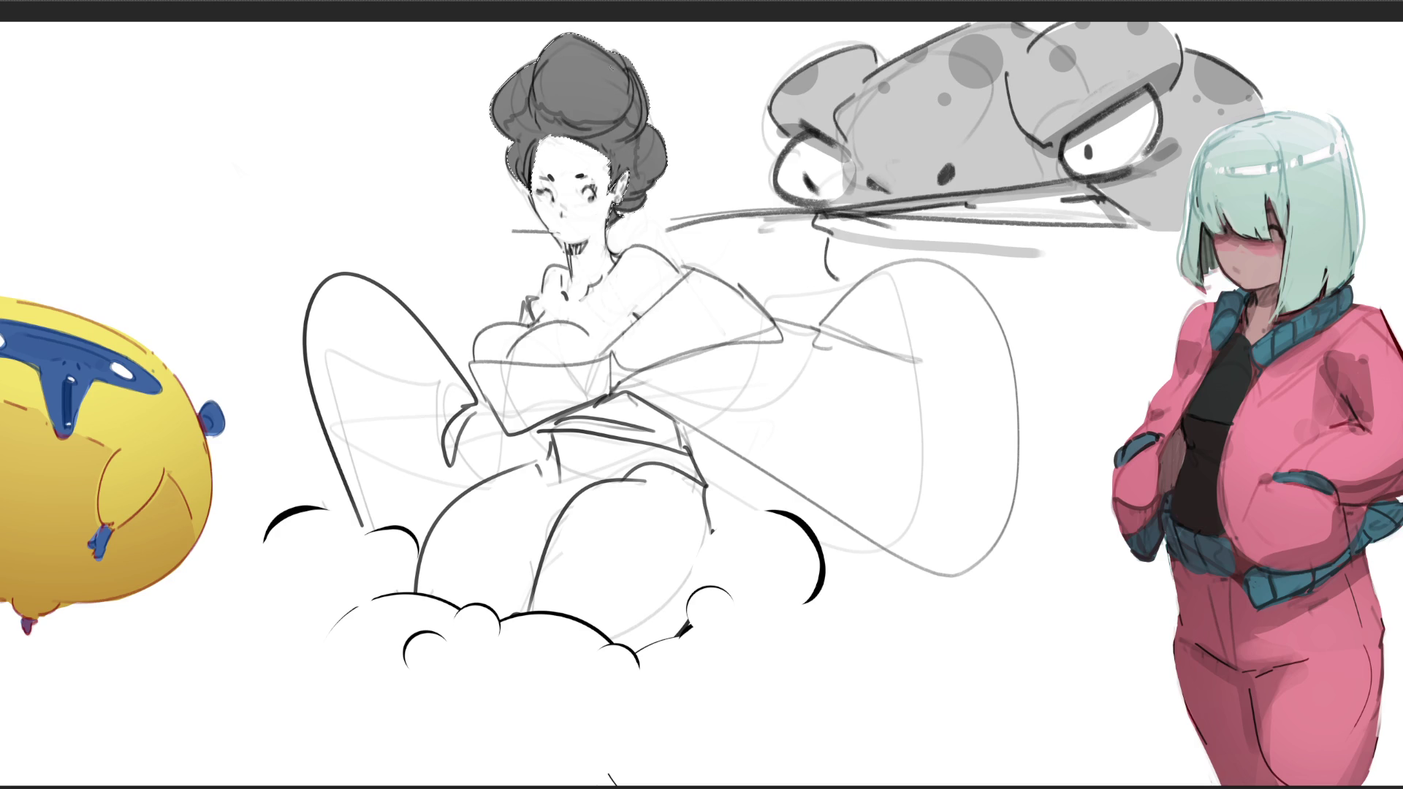
left_click(609, 153)
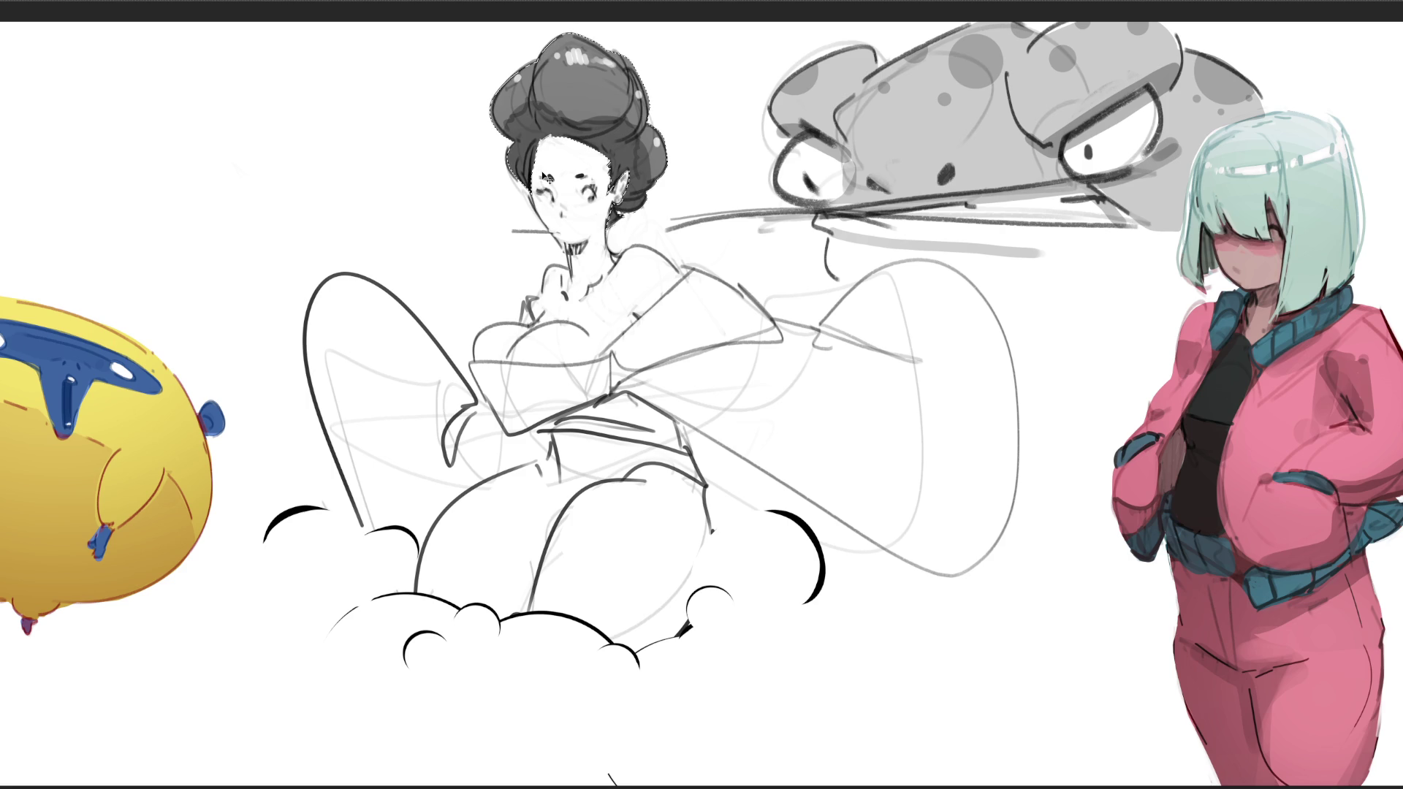
mouse_move(660, 142)
left_mouse_down()
mouse_move(638, 95)
mouse_move(582, 50)
mouse_move(569, 59)
mouse_move(615, 73)
left_mouse_up()
- Deselect, try grey shading strokes from the brow across the eye, then undo them
key("ctrl+d")
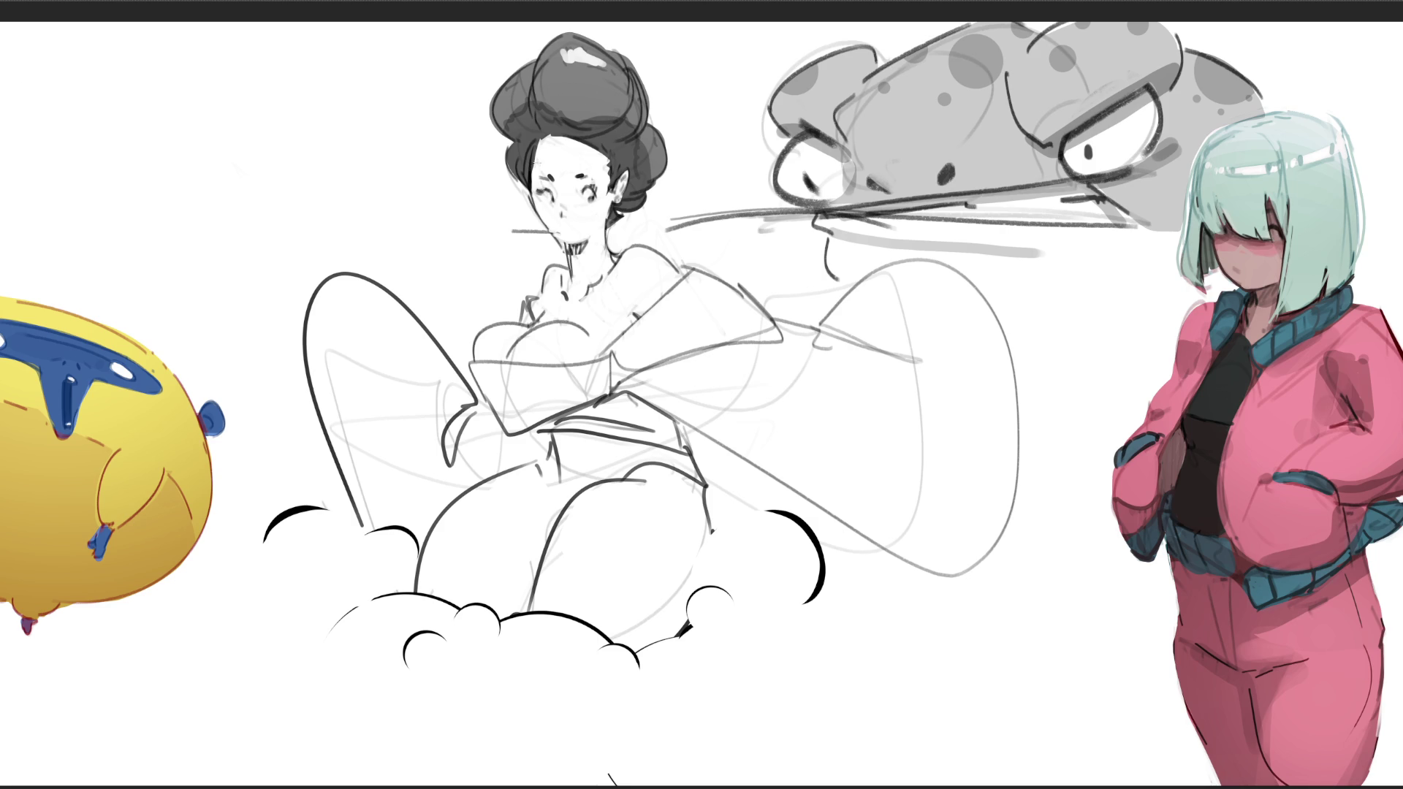
mouse_move(544, 158)
left_mouse_down()
mouse_move(564, 203)
mouse_move(603, 214)
left_mouse_up()
mouse_move(548, 153)
left_mouse_down()
mouse_move(579, 195)
mouse_move(595, 193)
mouse_move(601, 219)
mouse_move(621, 192)
left_mouse_up()
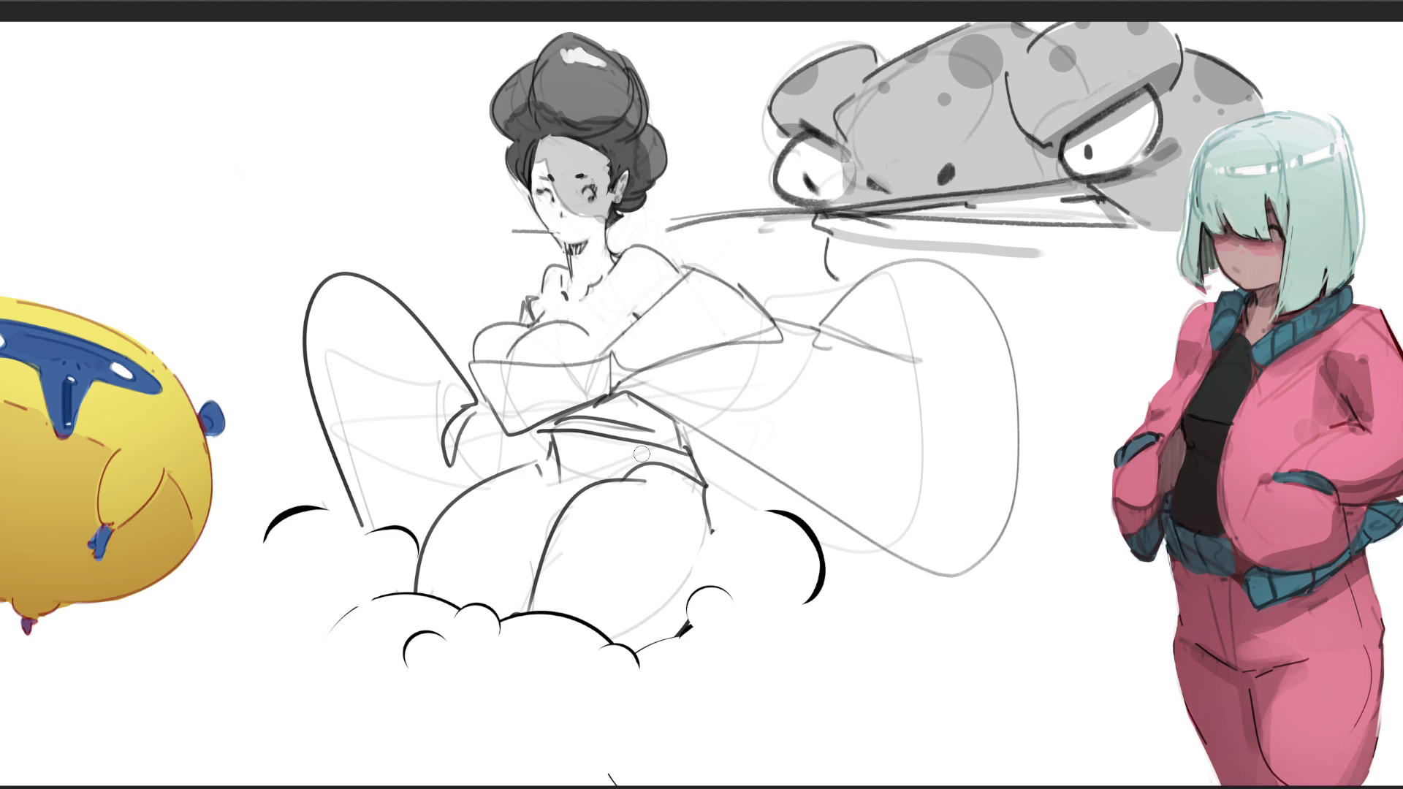
key("ctrl+z")
key("ctrl+z")
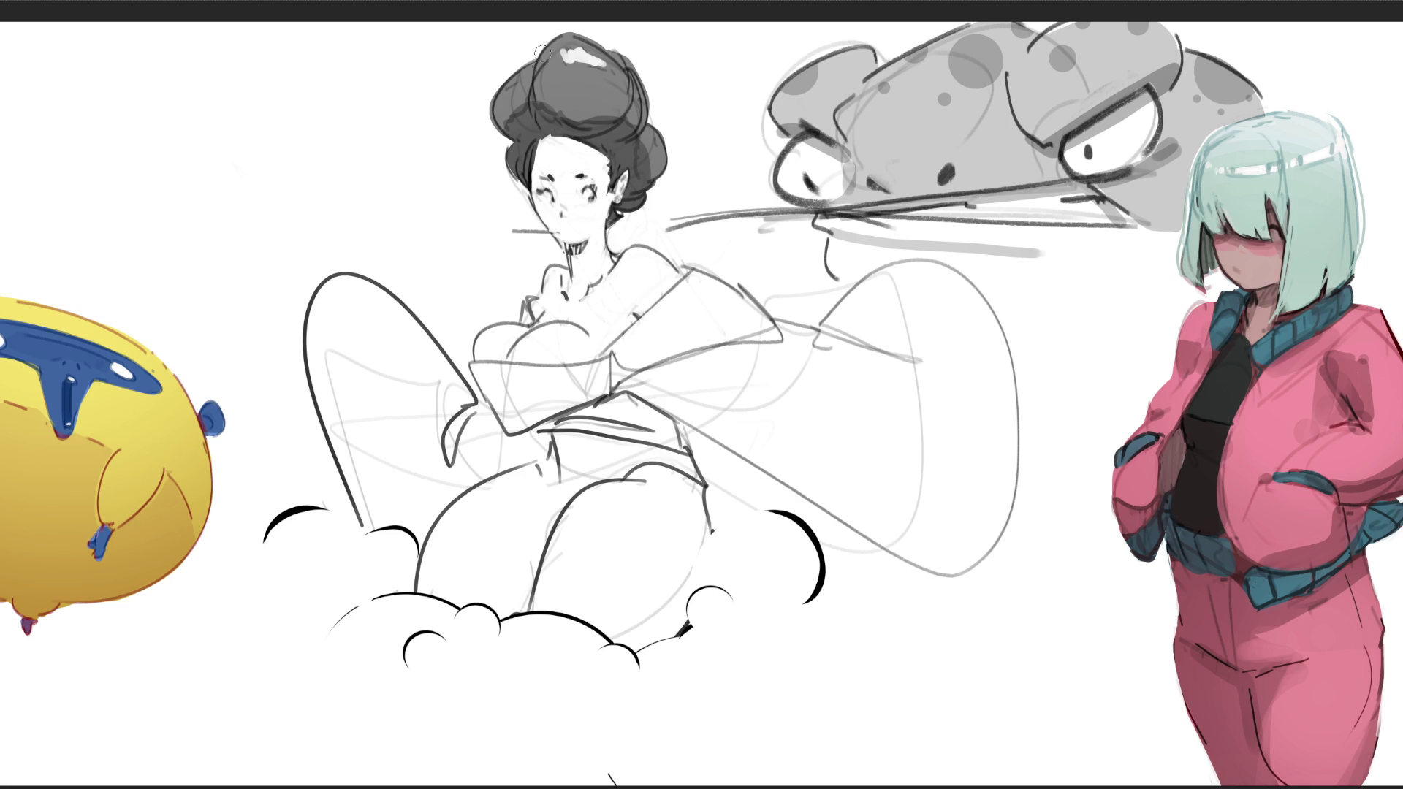
- Paint grey shading across the woman's forehead, redoing the stroke a few times
left_click_drag(540, 159, 603, 178)
key("ctrl+z")
left_click_drag(538, 155, 610, 182)
key("ctrl+z")
left_click_drag(538, 155, 610, 182)
key("ctrl+z")
key("ctrl+shift+z")
mouse_move(551, 149)
left_mouse_down()
mouse_move(539, 155)
mouse_move(556, 146)
mouse_move(598, 173)
left_mouse_up()
- Hatch the front and back of the neck, strengthen the ear outline, and line the collarbone
left_click_drag(560, 247, 567, 274)
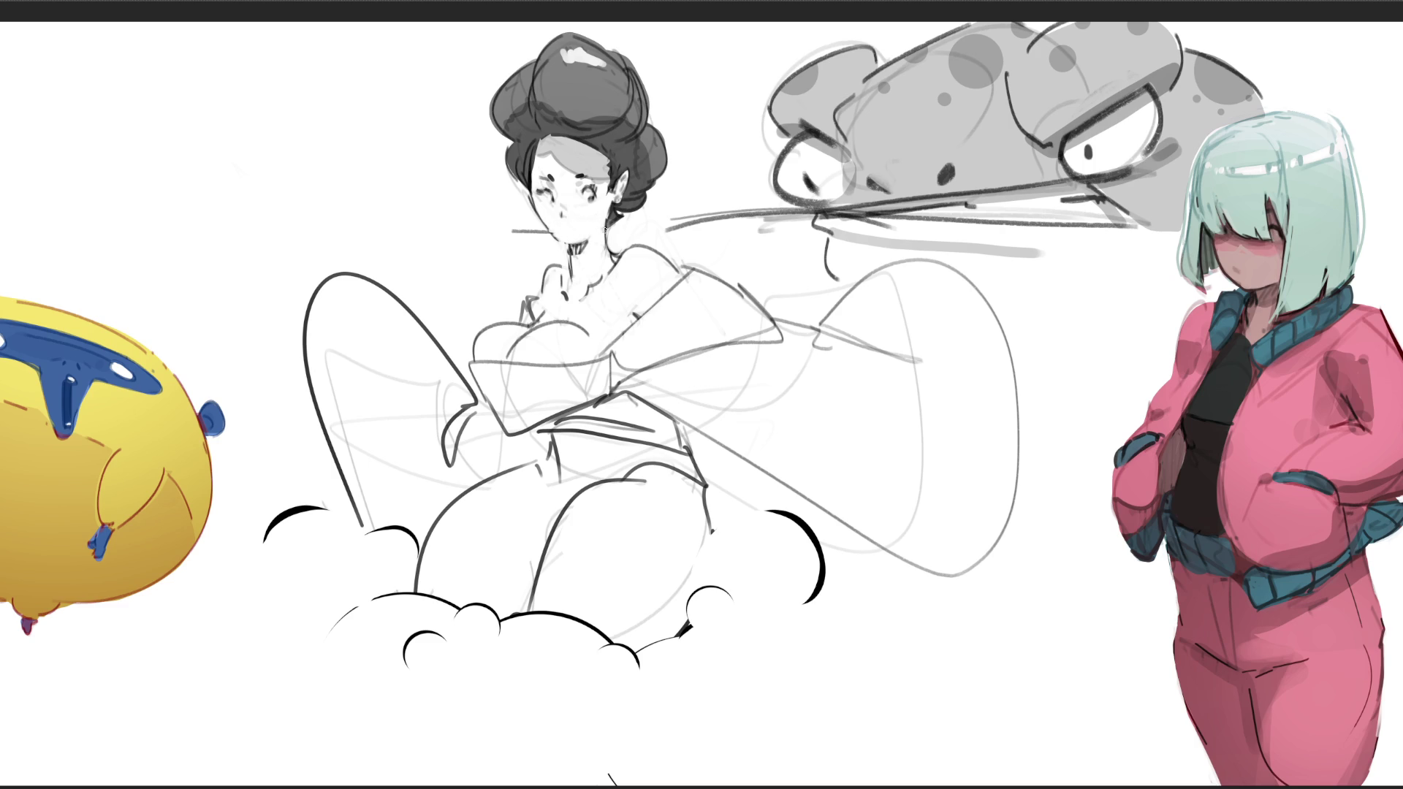
left_click_drag(575, 245, 576, 269)
left_click_drag(613, 199, 606, 234)
left_click_drag(626, 174, 618, 197)
left_click_drag(564, 267, 567, 302)
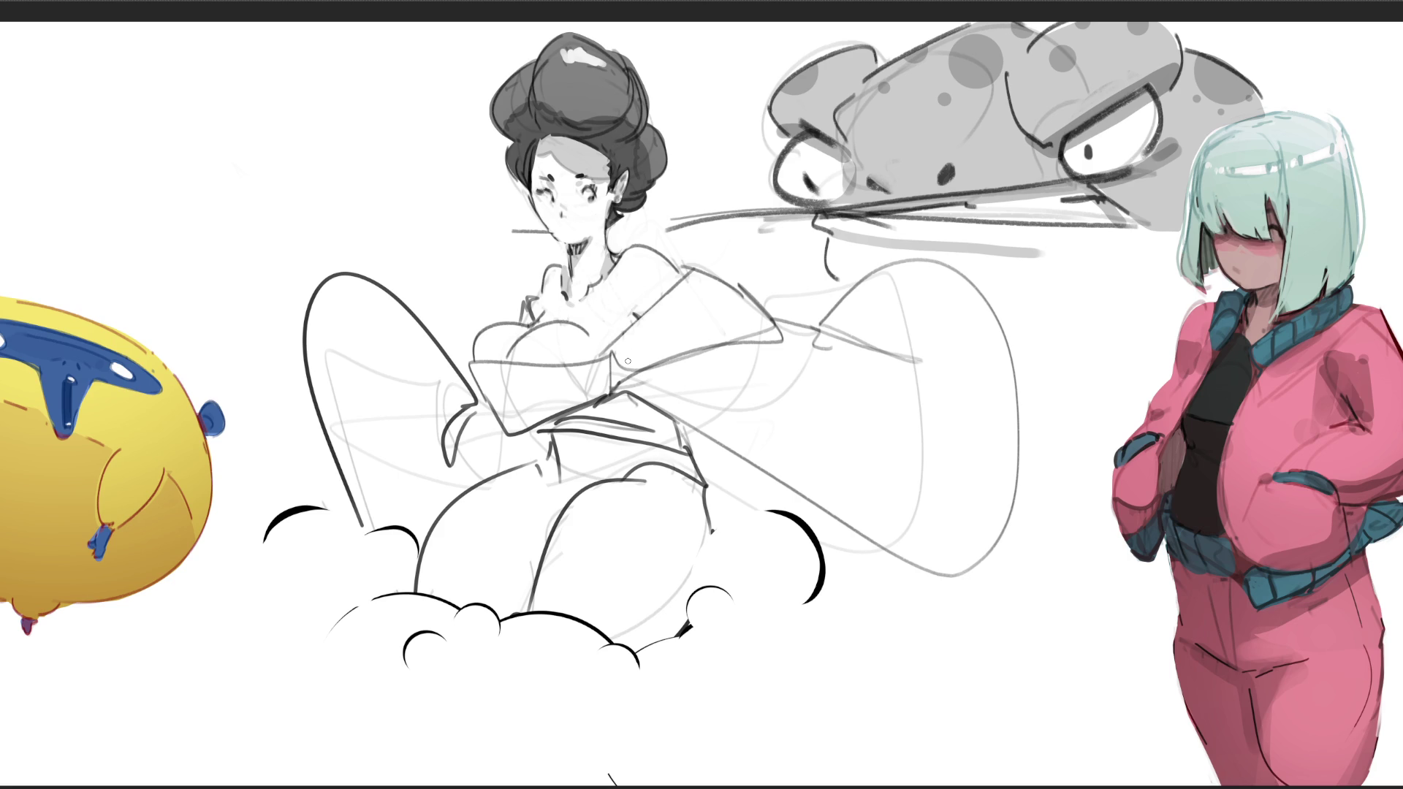
- Shade the side of the neck, undo the face shading and nose highlight, then shade the hand and collar
key("bracketright")
key("bracketright")
key("bracketright")
left_click_drag(559, 173, 574, 227)
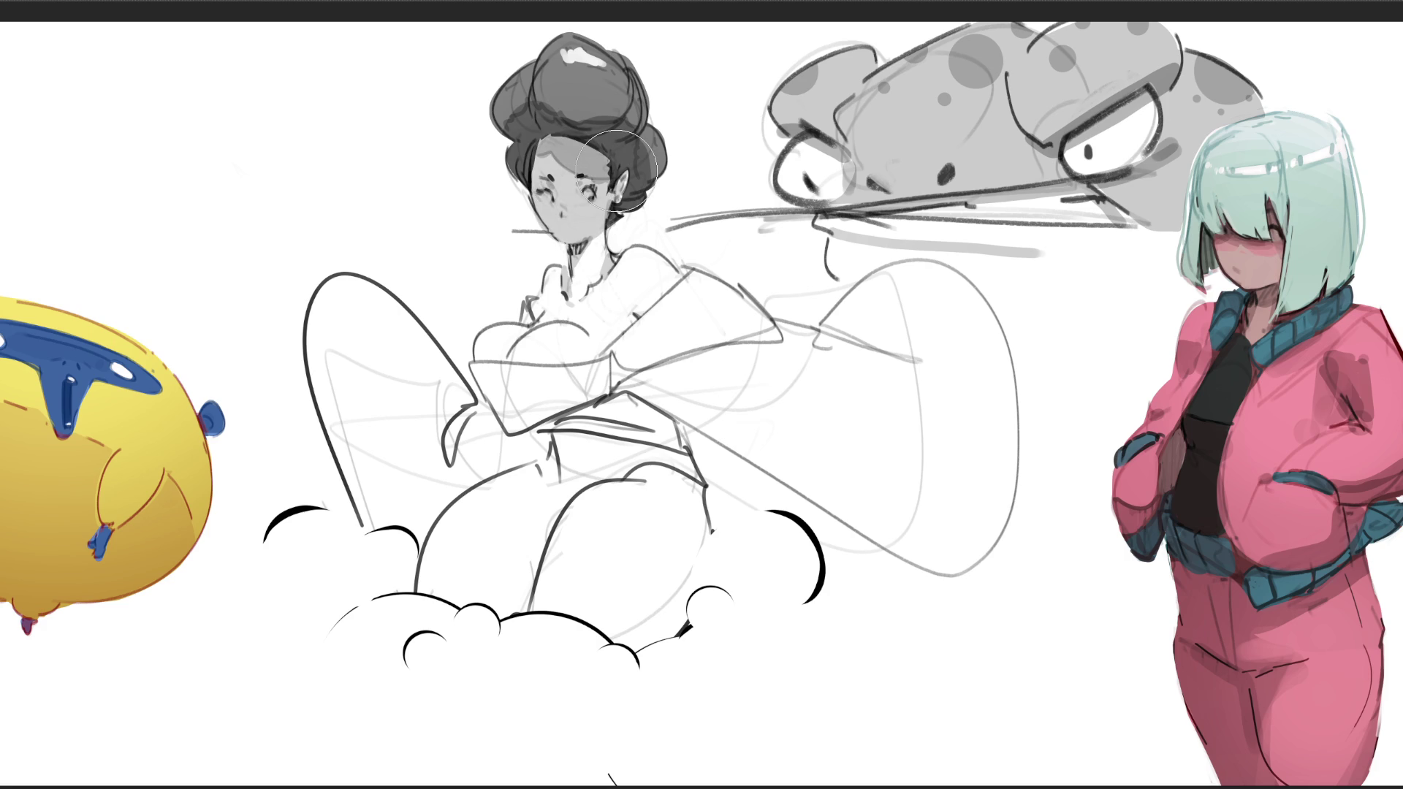
key("bracketleft")
key("bracketleft")
key("bracketleft")
left_click_drag(598, 244, 576, 309)
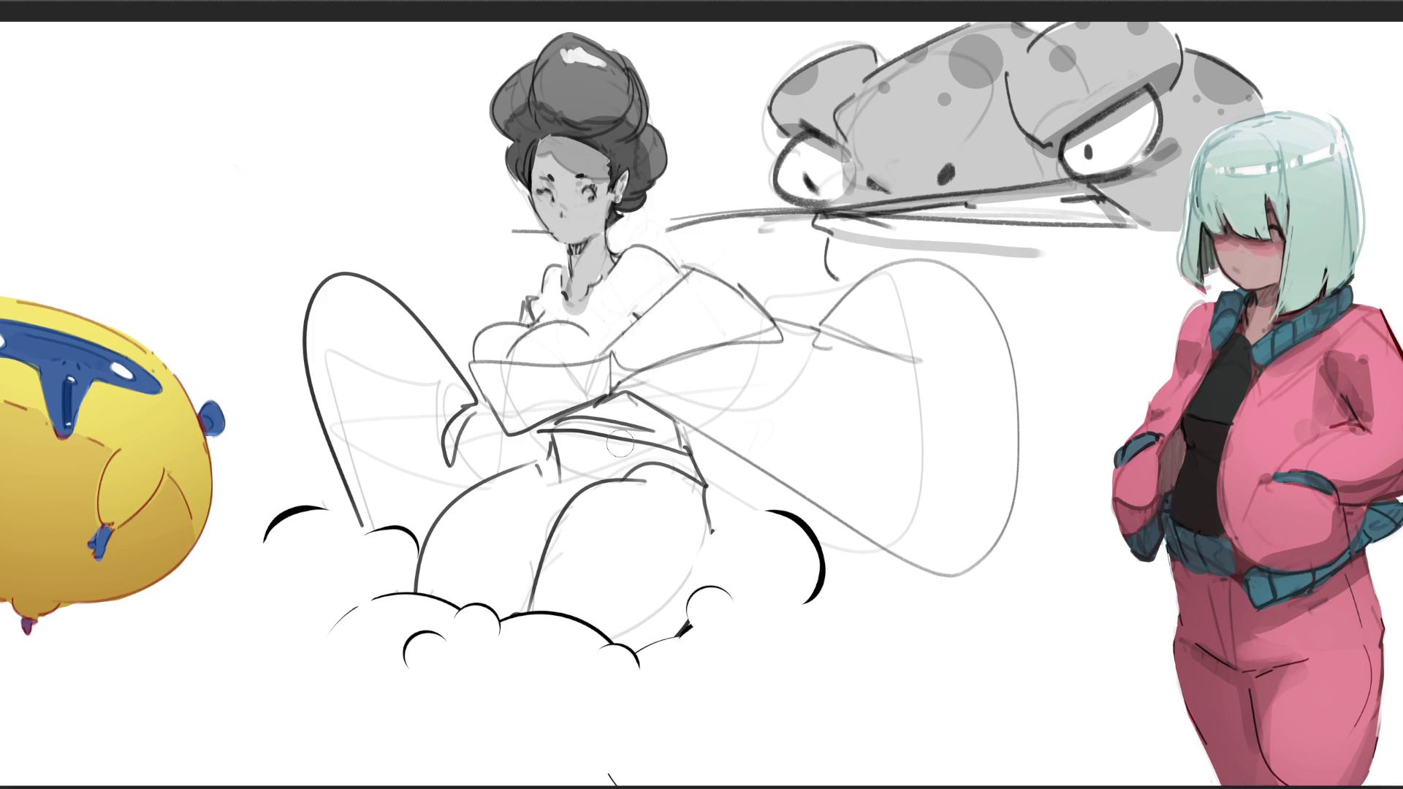
left_click_drag(563, 208, 566, 205)
key("ctrl+z")
key("ctrl+z")
key("ctrl+z")
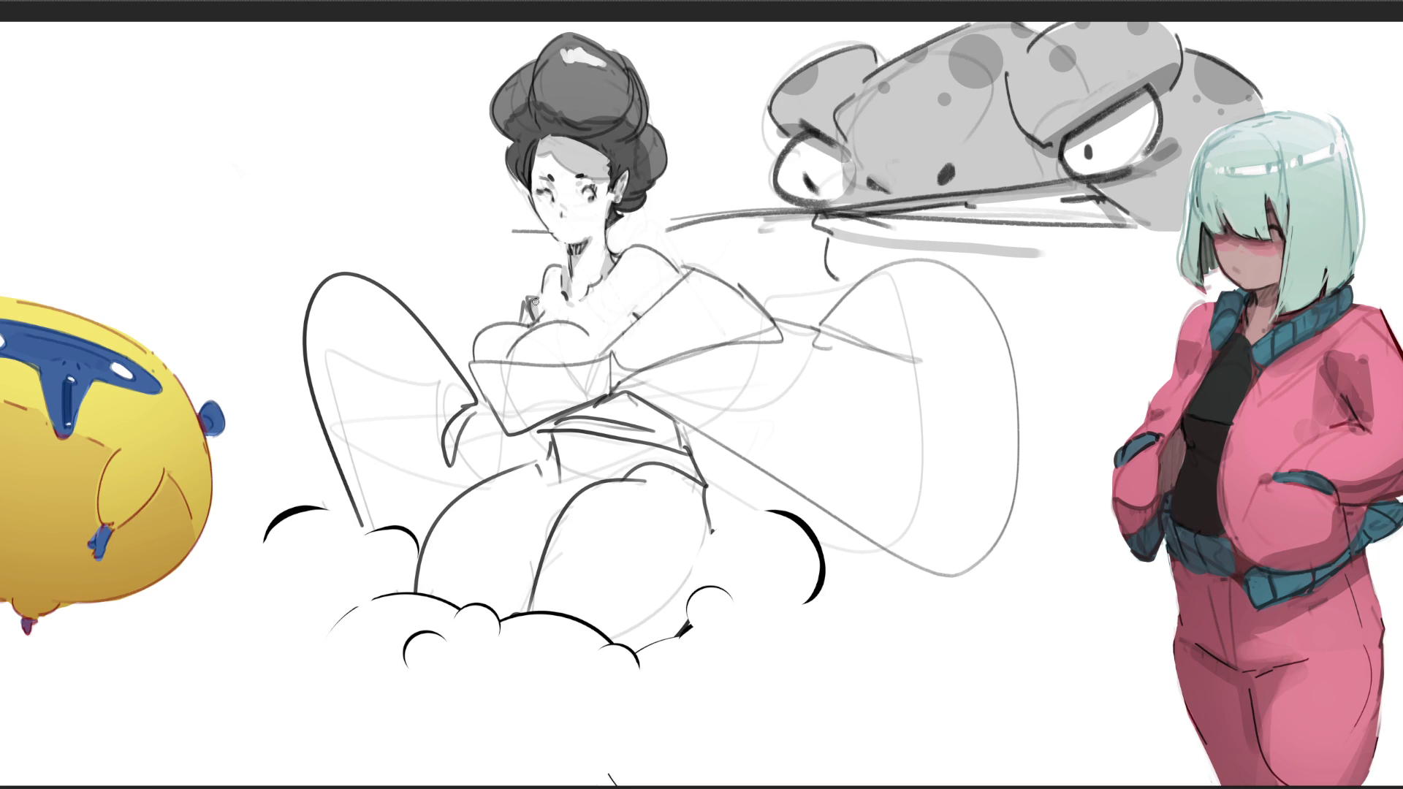
mouse_move(543, 299)
left_mouse_down()
mouse_move(633, 275)
mouse_move(622, 331)
left_mouse_up()
mouse_move(615, 360)
left_mouse_down()
mouse_move(610, 387)
mouse_move(617, 354)
mouse_move(630, 365)
mouse_move(788, 338)
left_mouse_up()
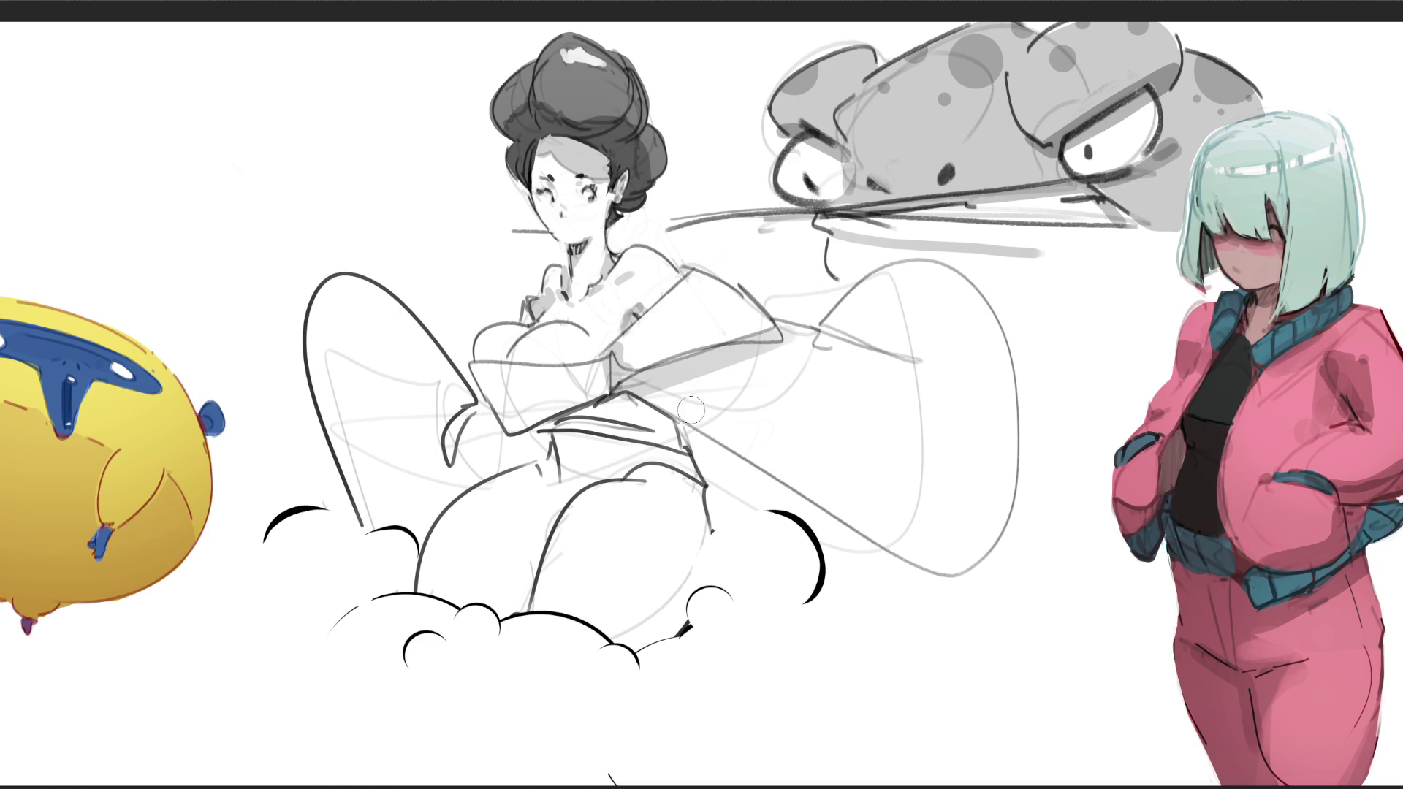
- Shade the kimono sleeve grey, undo the cone and crescent shading, and sketch a right-thigh curve
left_click_drag(637, 382, 810, 432)
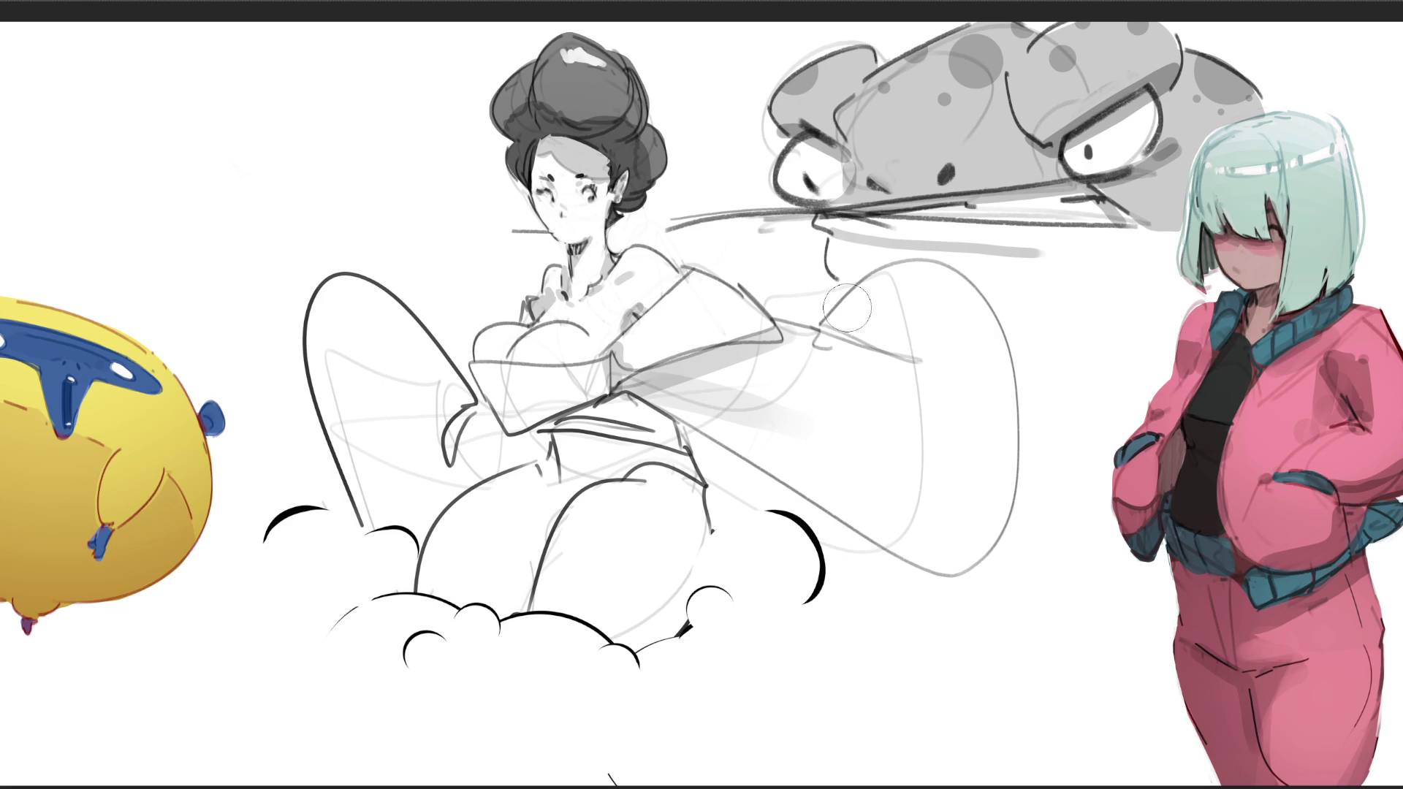
mouse_move(842, 323)
left_mouse_down()
mouse_move(898, 343)
mouse_move(833, 340)
left_mouse_up()
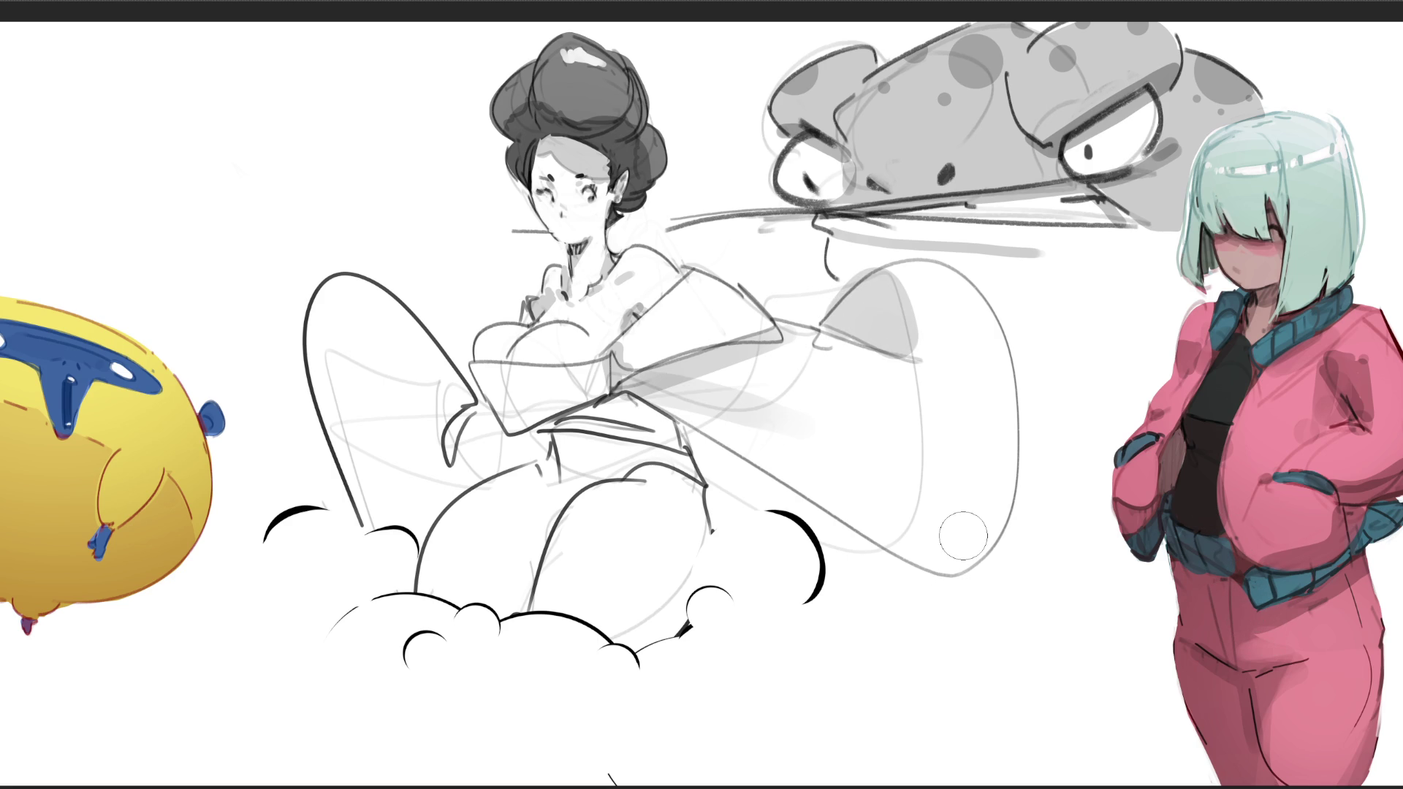
mouse_move(906, 329)
left_mouse_down()
mouse_move(870, 307)
mouse_move(877, 285)
mouse_move(899, 344)
left_mouse_up()
key("ctrl+z")
mouse_move(826, 511)
left_mouse_down()
mouse_move(1001, 424)
mouse_move(856, 533)
mouse_move(972, 497)
left_mouse_up()
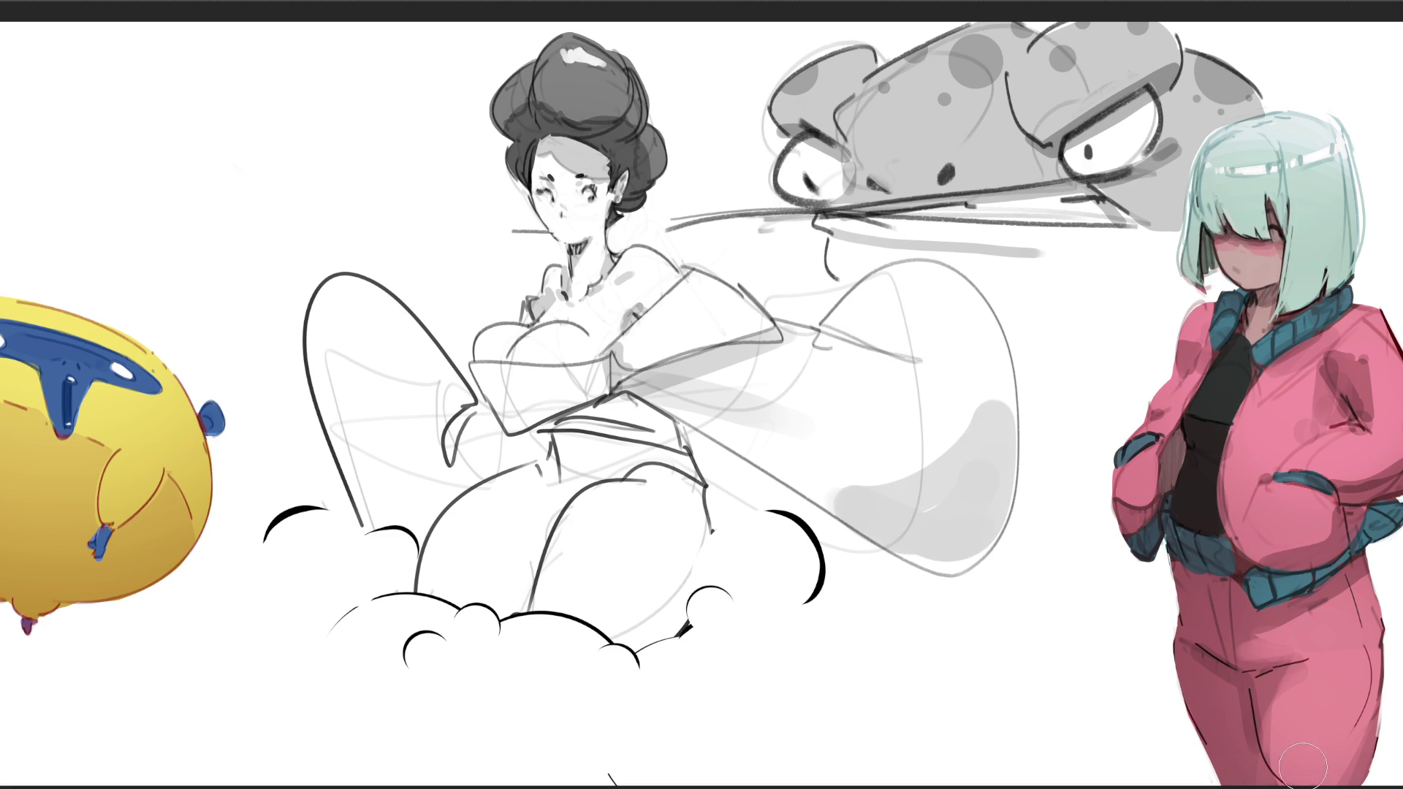
key("ctrl+z")
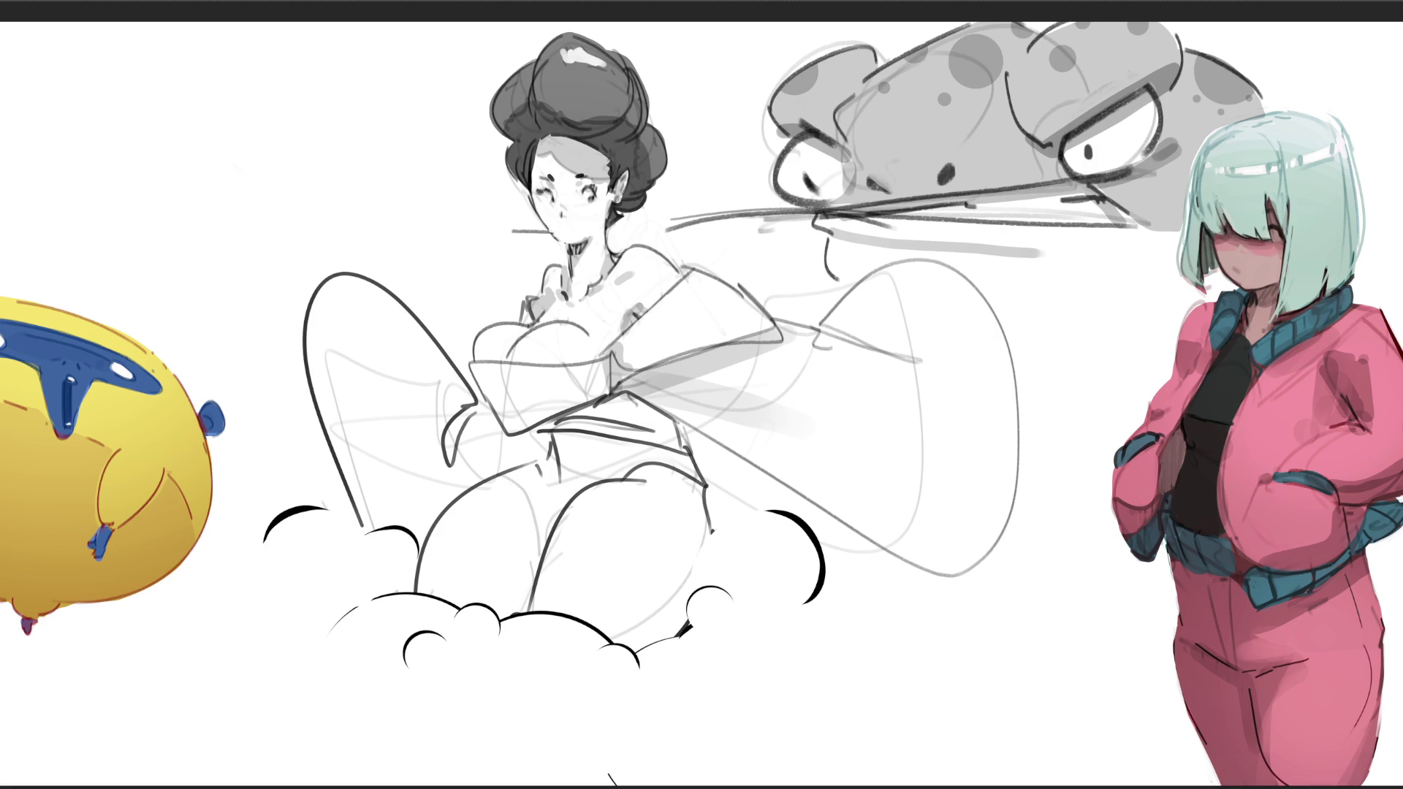
mouse_move(625, 486)
left_mouse_down()
mouse_move(676, 510)
mouse_move(693, 561)
mouse_move(638, 627)
mouse_move(675, 635)
mouse_move(707, 585)
mouse_move(703, 491)
mouse_move(677, 427)
mouse_move(628, 395)
mouse_move(600, 434)
left_mouse_up()
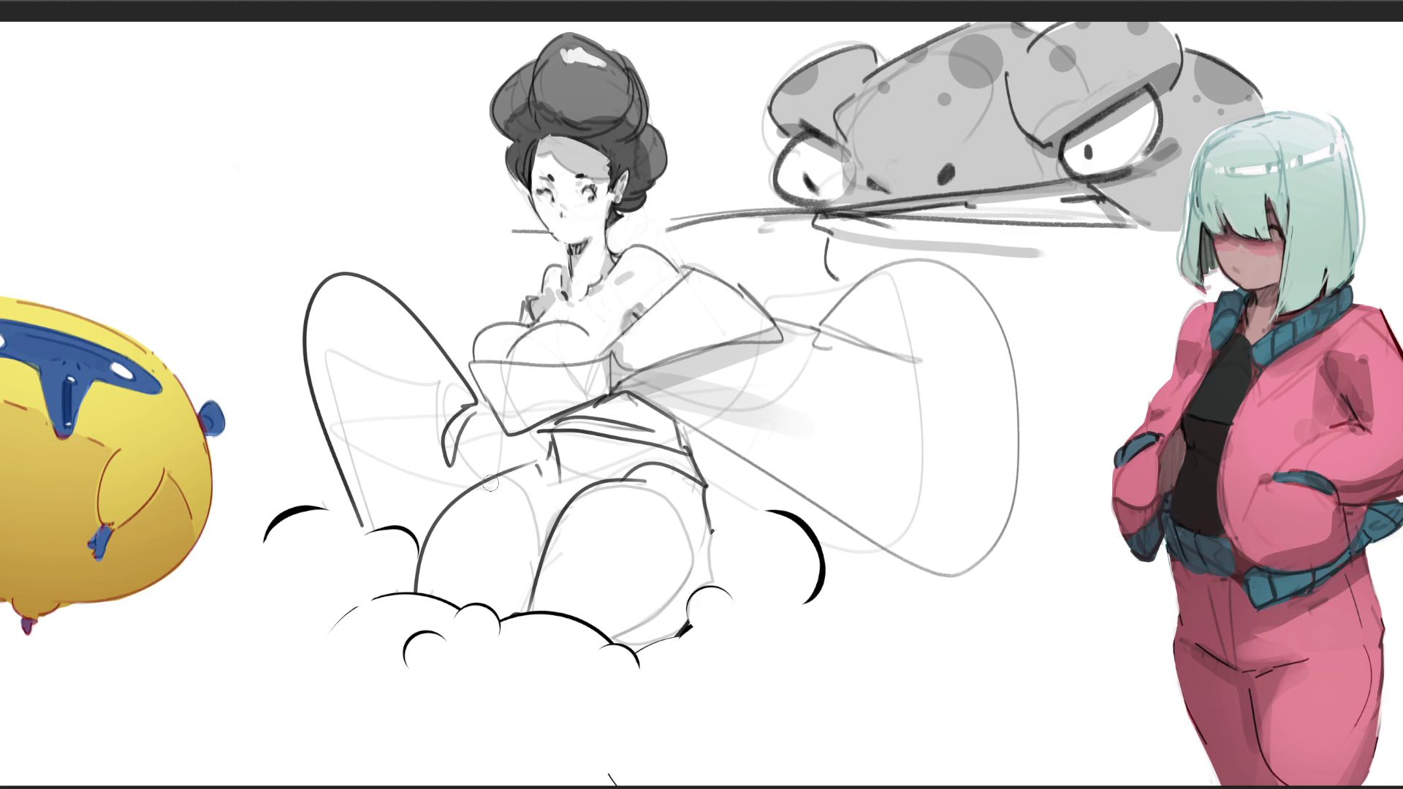
- Brush broad grey shading across the woman's legs and under her arm and belt
mouse_move(315, 371)
left_mouse_down()
mouse_move(329, 393)
mouse_move(448, 385)
left_mouse_up()
mouse_move(468, 392)
left_mouse_down()
mouse_move(424, 411)
mouse_move(326, 409)
mouse_move(369, 523)
mouse_move(435, 413)
mouse_move(398, 530)
mouse_move(445, 434)
mouse_move(446, 497)
mouse_move(486, 432)
mouse_move(504, 453)
mouse_move(530, 450)
mouse_move(533, 414)
left_mouse_up()
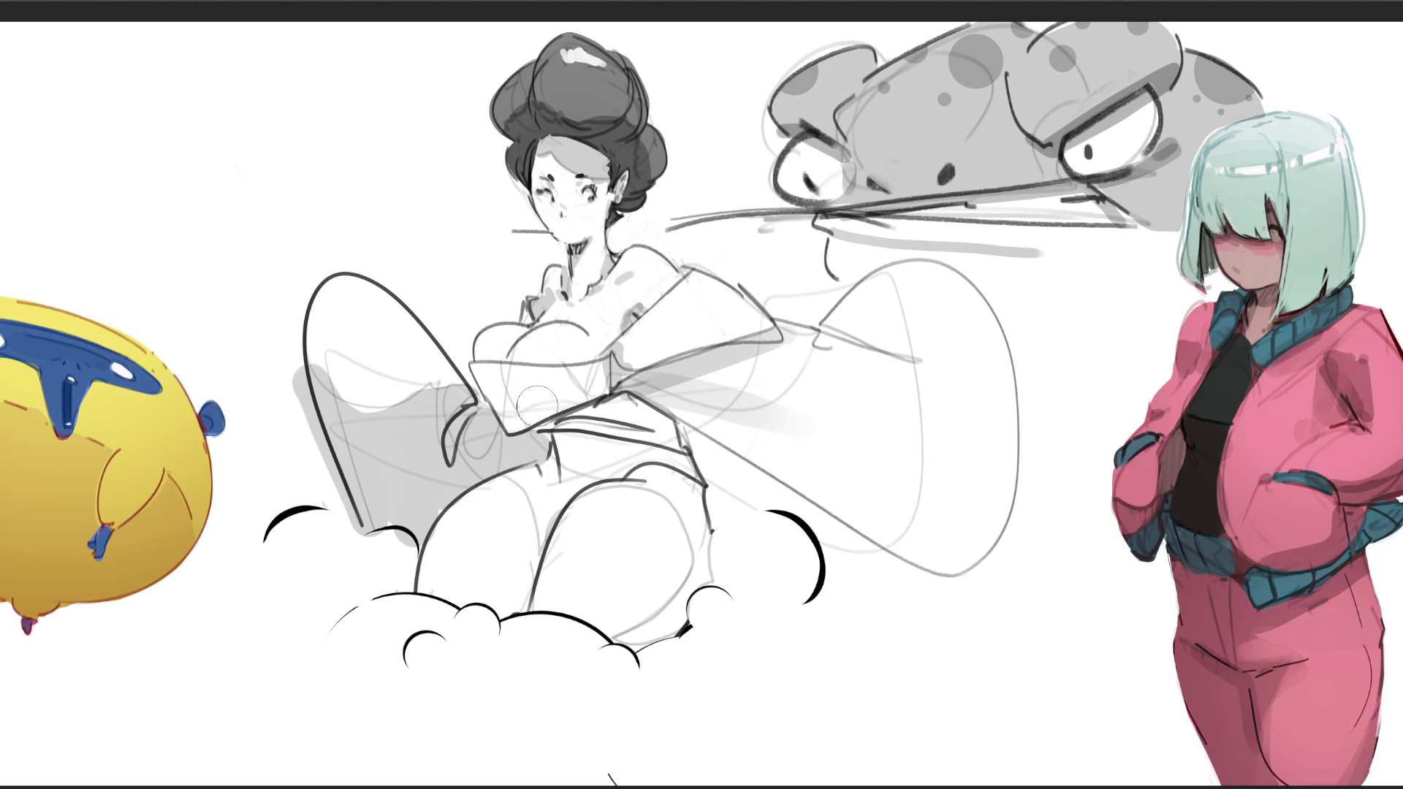
mouse_move(575, 439)
left_mouse_down()
mouse_move(611, 416)
mouse_move(537, 490)
mouse_move(548, 526)
mouse_move(614, 448)
mouse_move(643, 475)
mouse_move(672, 439)
mouse_move(705, 534)
mouse_move(642, 667)
left_mouse_up()
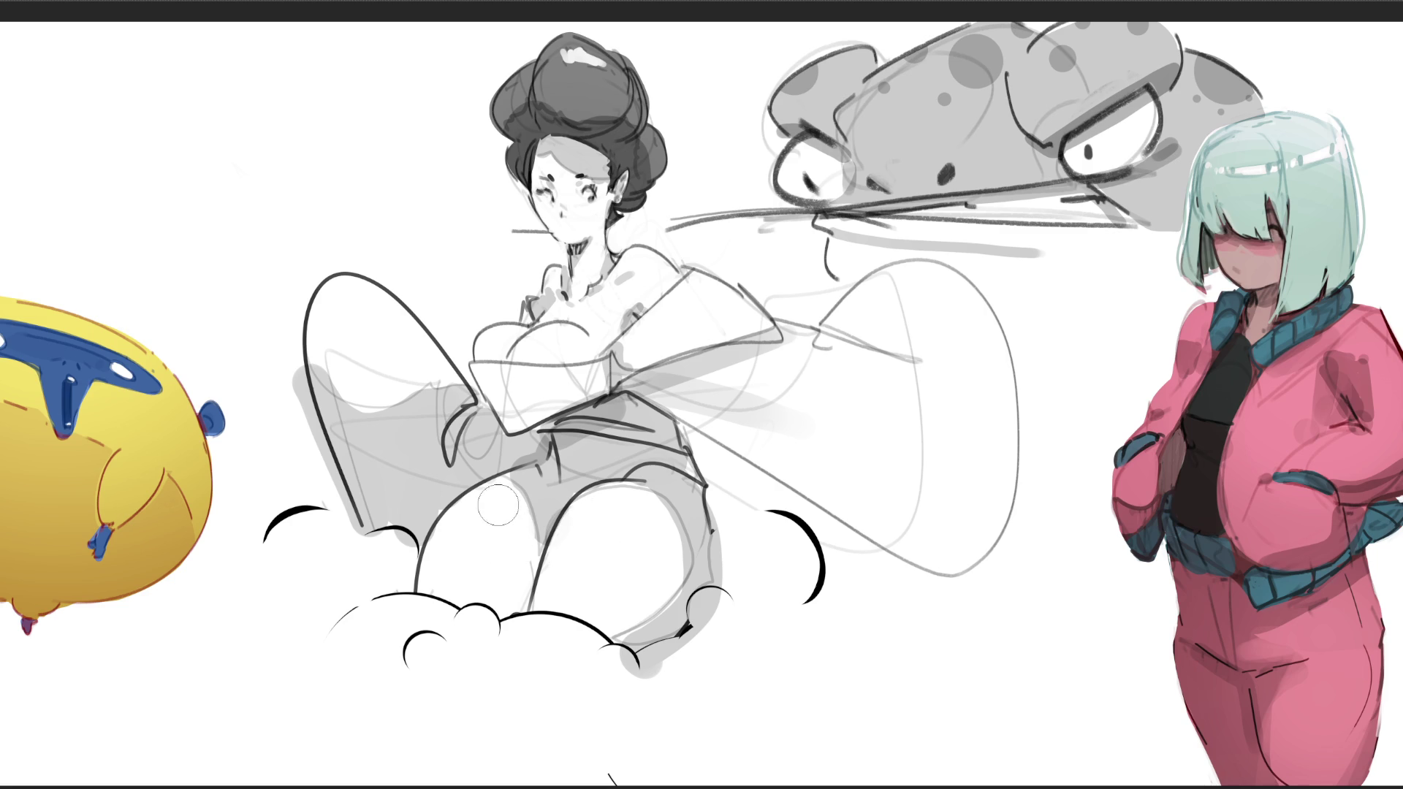
- Erase stray shading above the cloud, beside the leg, and outside the board outline
mouse_move(633, 677)
left_mouse_down()
mouse_move(716, 647)
mouse_move(712, 621)
mouse_move(731, 607)
left_mouse_up()
left_click_drag(743, 544, 722, 512)
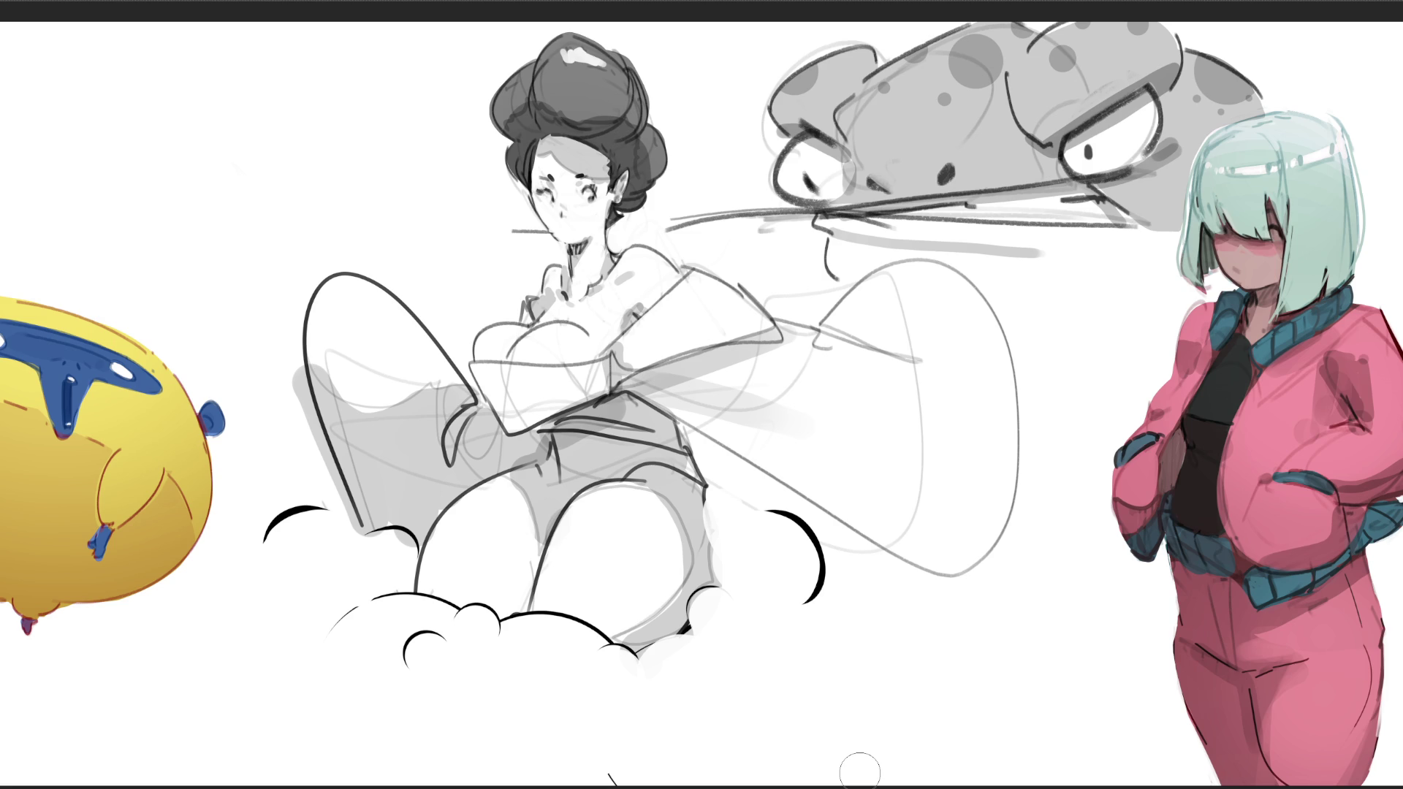
mouse_move(294, 387)
left_mouse_down()
mouse_move(329, 512)
mouse_move(274, 348)
left_mouse_up()
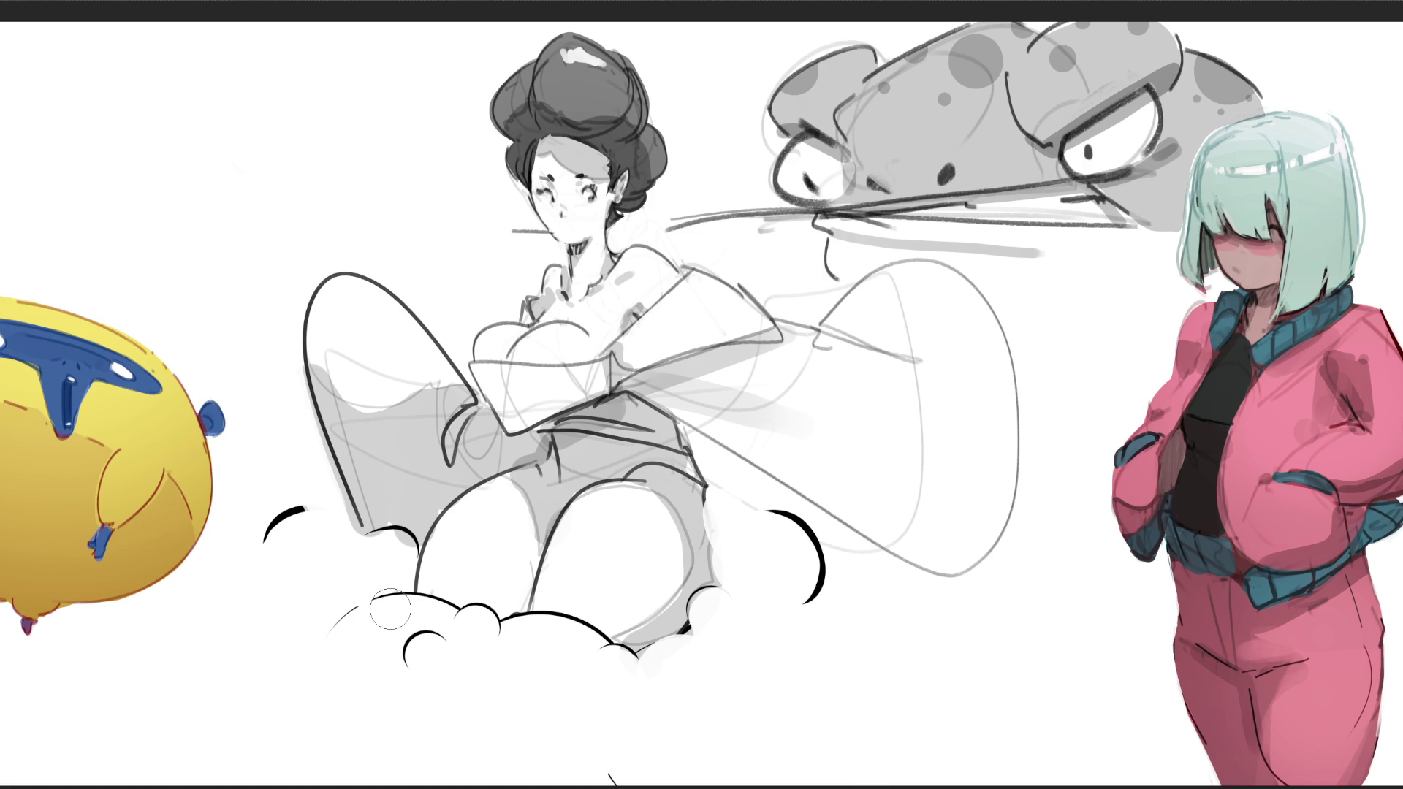
left_click_drag(509, 385, 630, 351)
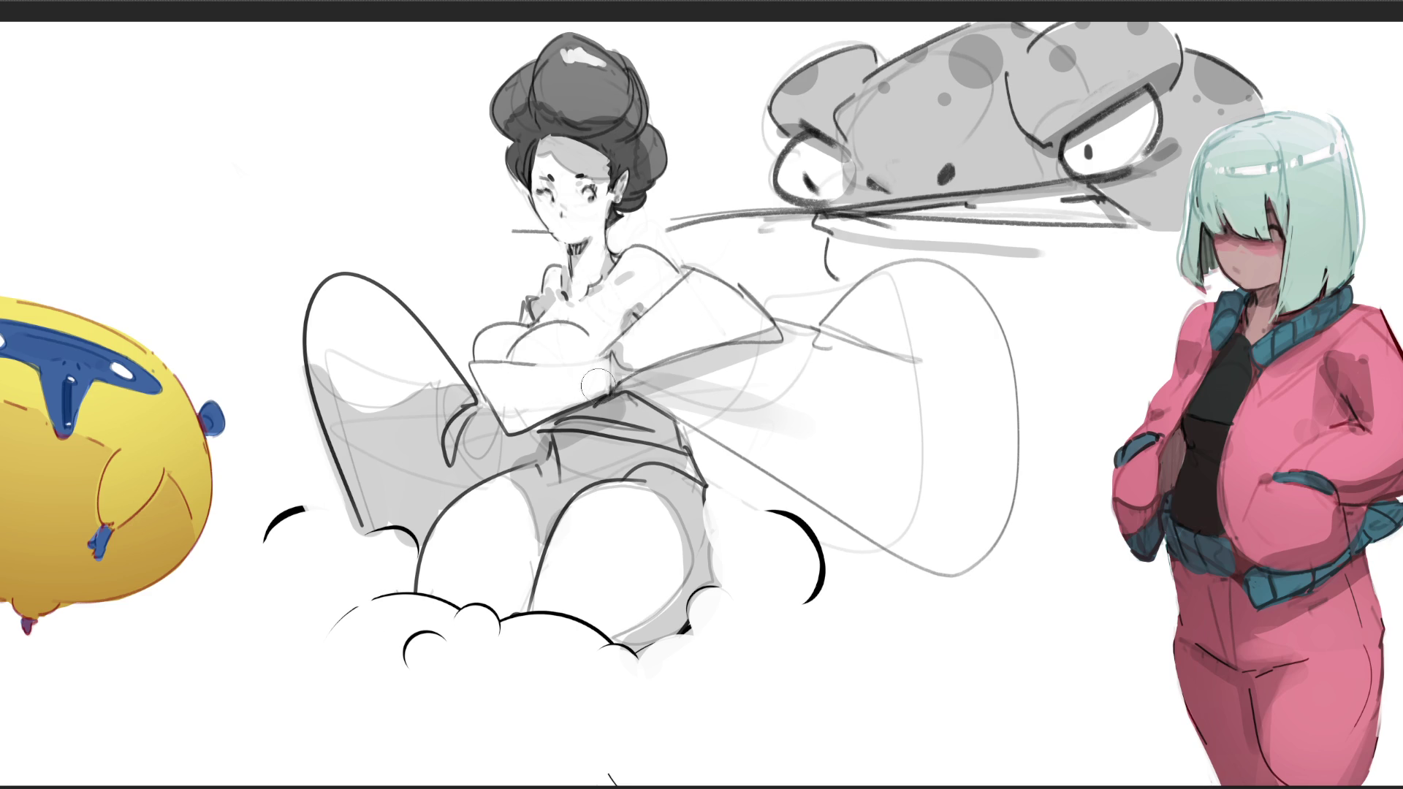
- Add a faint stroke in the box and try a dark line under the belt, then undo it
mouse_move(497, 403)
left_mouse_down()
mouse_move(560, 397)
mouse_move(504, 405)
mouse_move(548, 409)
left_mouse_up()
mouse_move(549, 424)
left_mouse_down()
mouse_move(571, 495)
mouse_move(685, 464)
mouse_move(605, 441)
mouse_move(566, 468)
mouse_move(568, 441)
mouse_move(595, 460)
mouse_move(649, 449)
left_mouse_up()
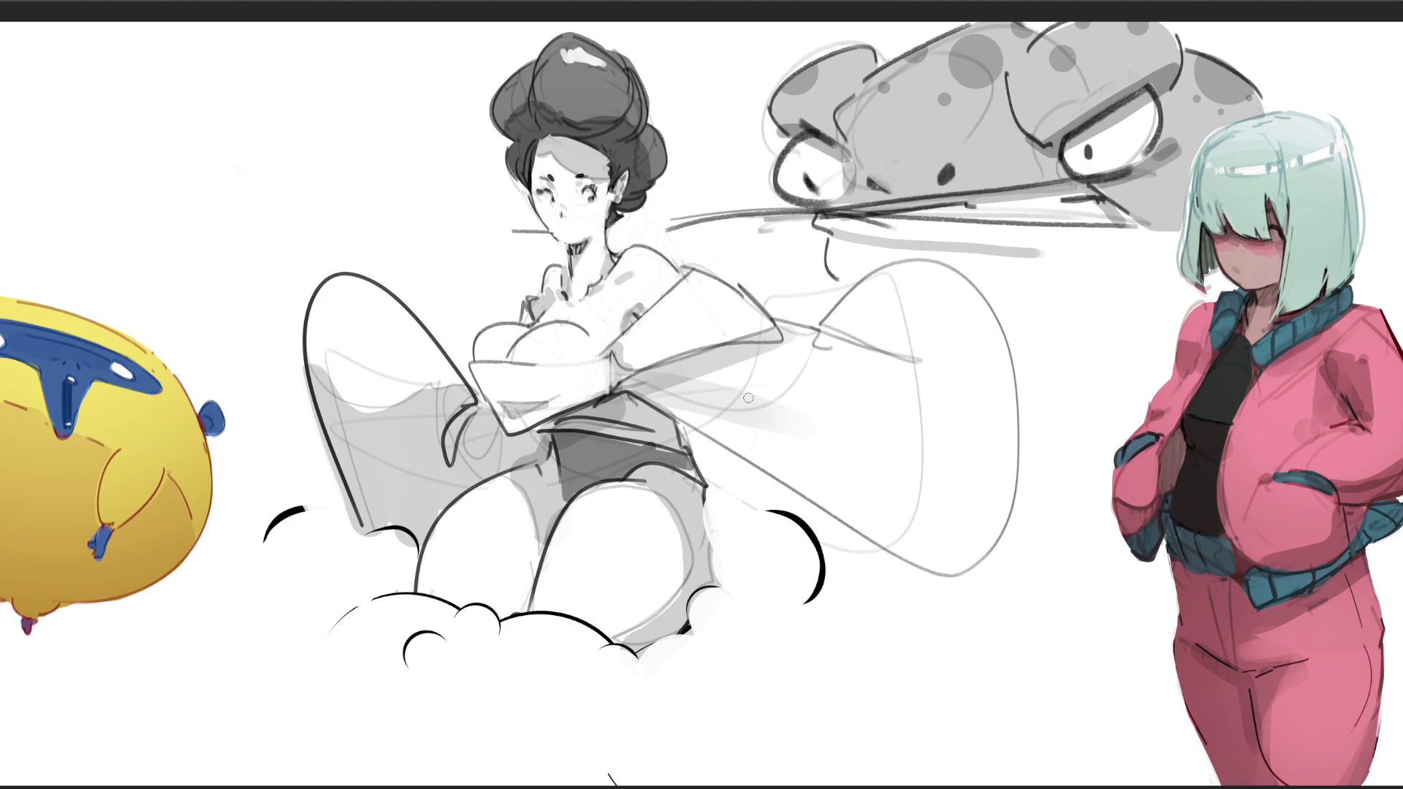
key("ctrl+z")
- Draw a U-shaped line under the belt and brush a dark band along the waistline
mouse_move(555, 432)
left_mouse_down()
mouse_move(573, 497)
mouse_move(622, 481)
mouse_move(631, 450)
mouse_move(585, 443)
mouse_move(577, 475)
mouse_move(593, 438)
mouse_move(621, 472)
mouse_move(621, 437)
left_mouse_up()
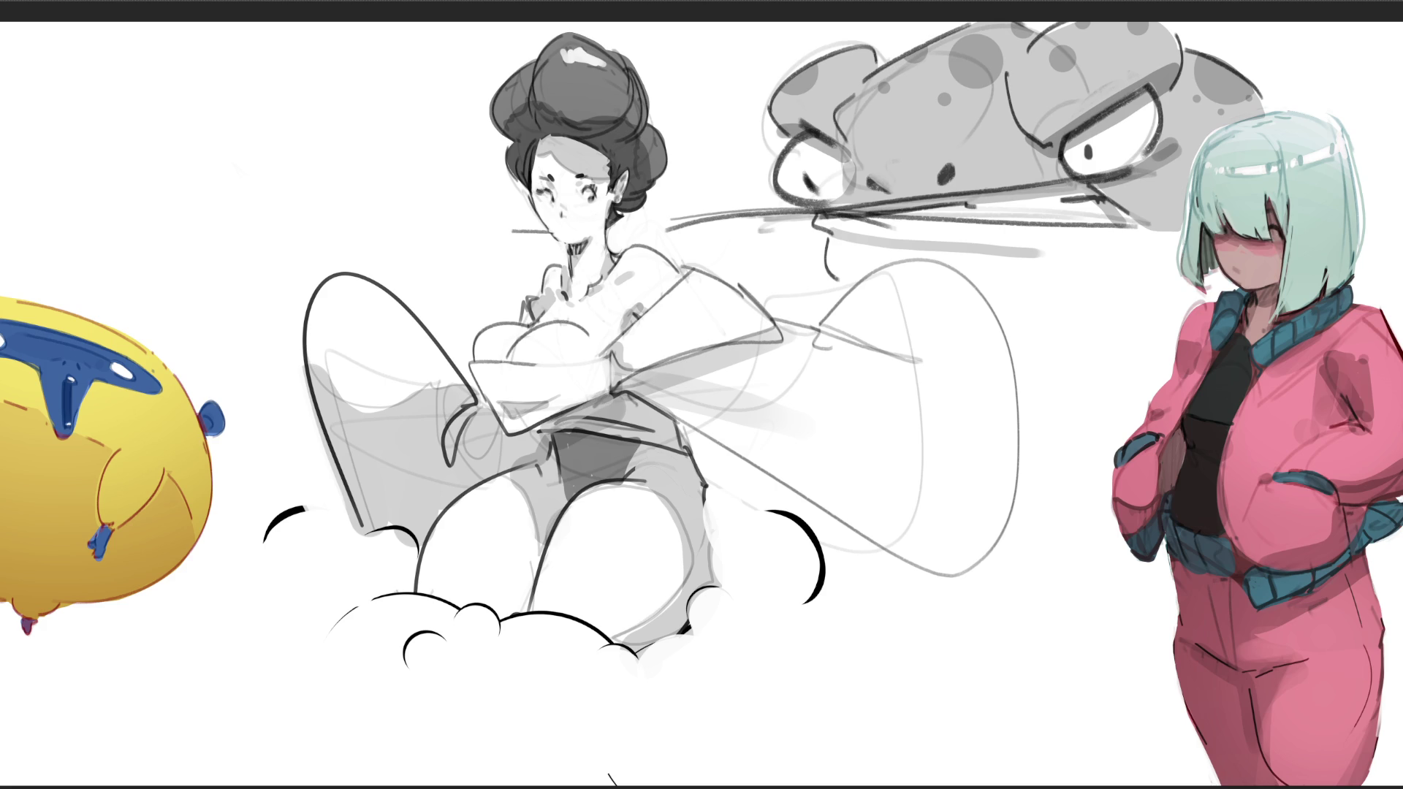
mouse_move(546, 419)
left_mouse_down()
mouse_move(676, 441)
mouse_move(617, 394)
mouse_move(577, 420)
mouse_move(656, 420)
left_mouse_up()
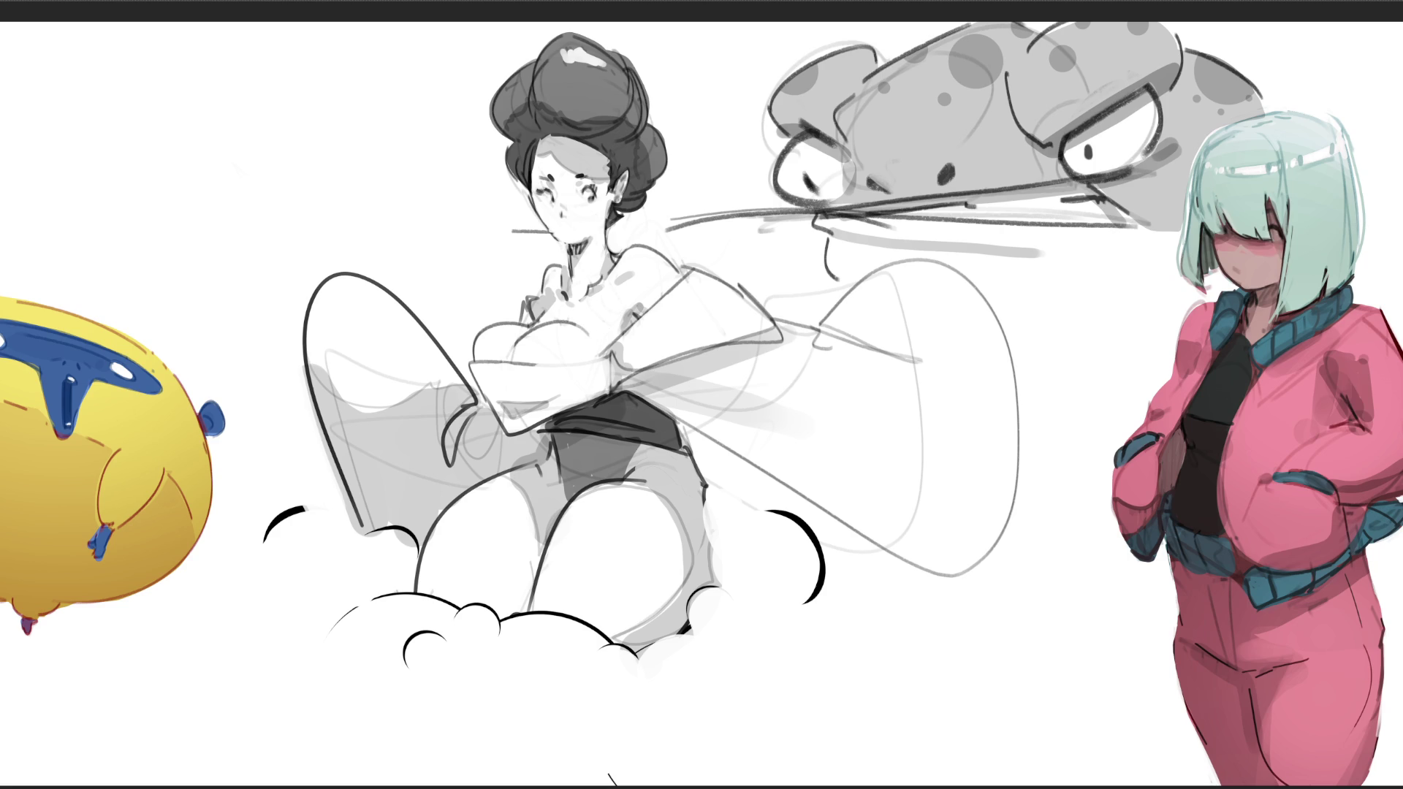
- Zoom out to the whole strip and swap the woman-and-cloud sketches for the earlier pencil figures
key("ctrl+minus")
key("ctrl+minus")
key("ctrl+minus")
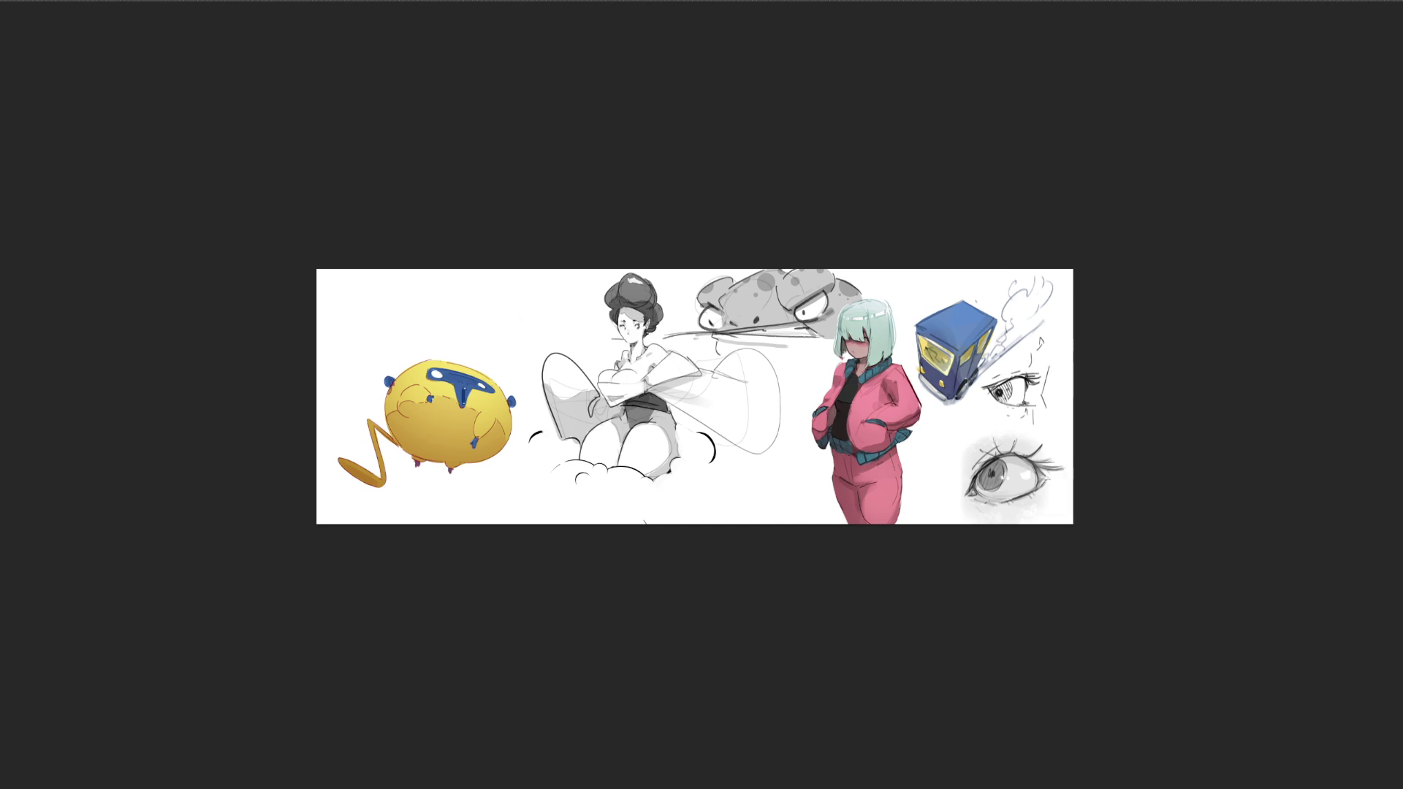
key("Delete")
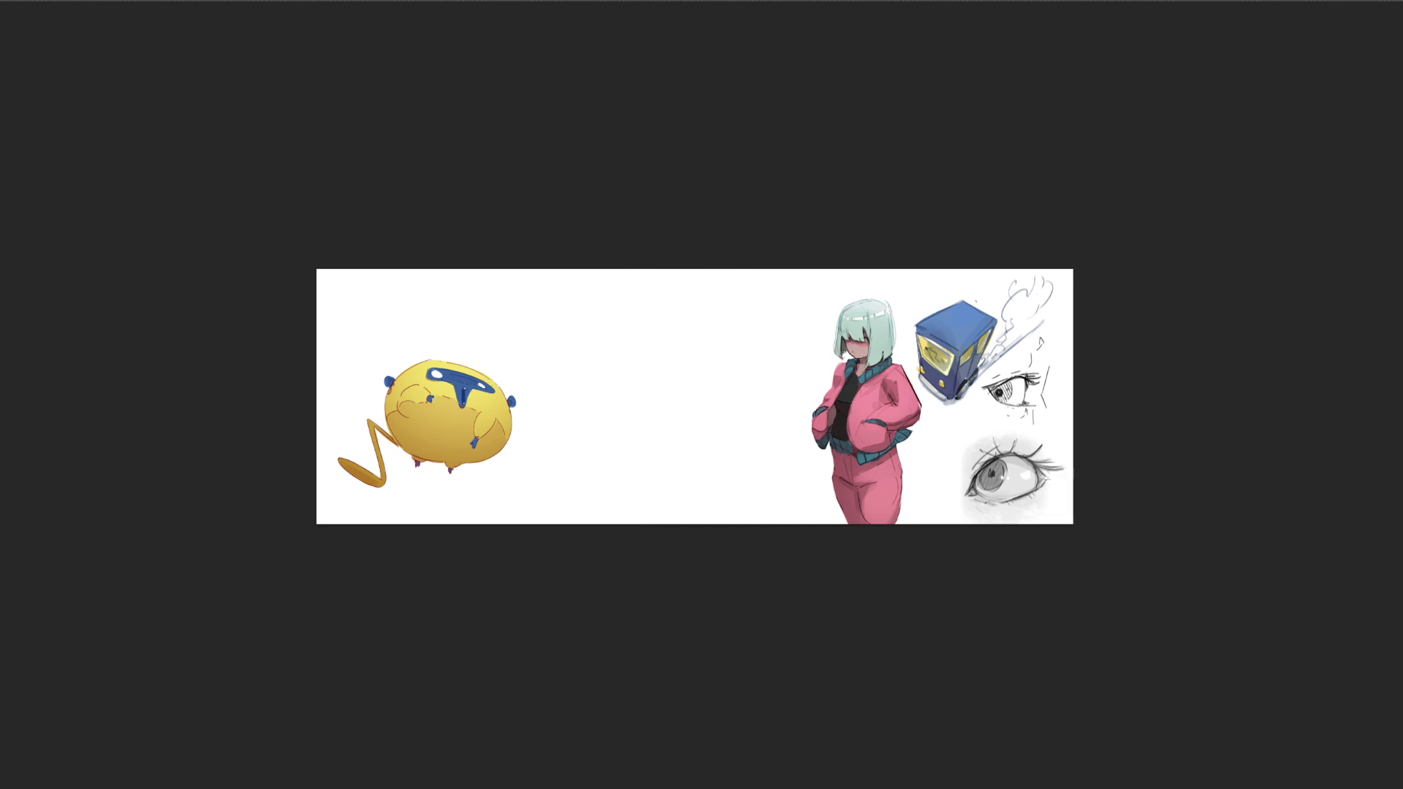
key("ctrl+z")
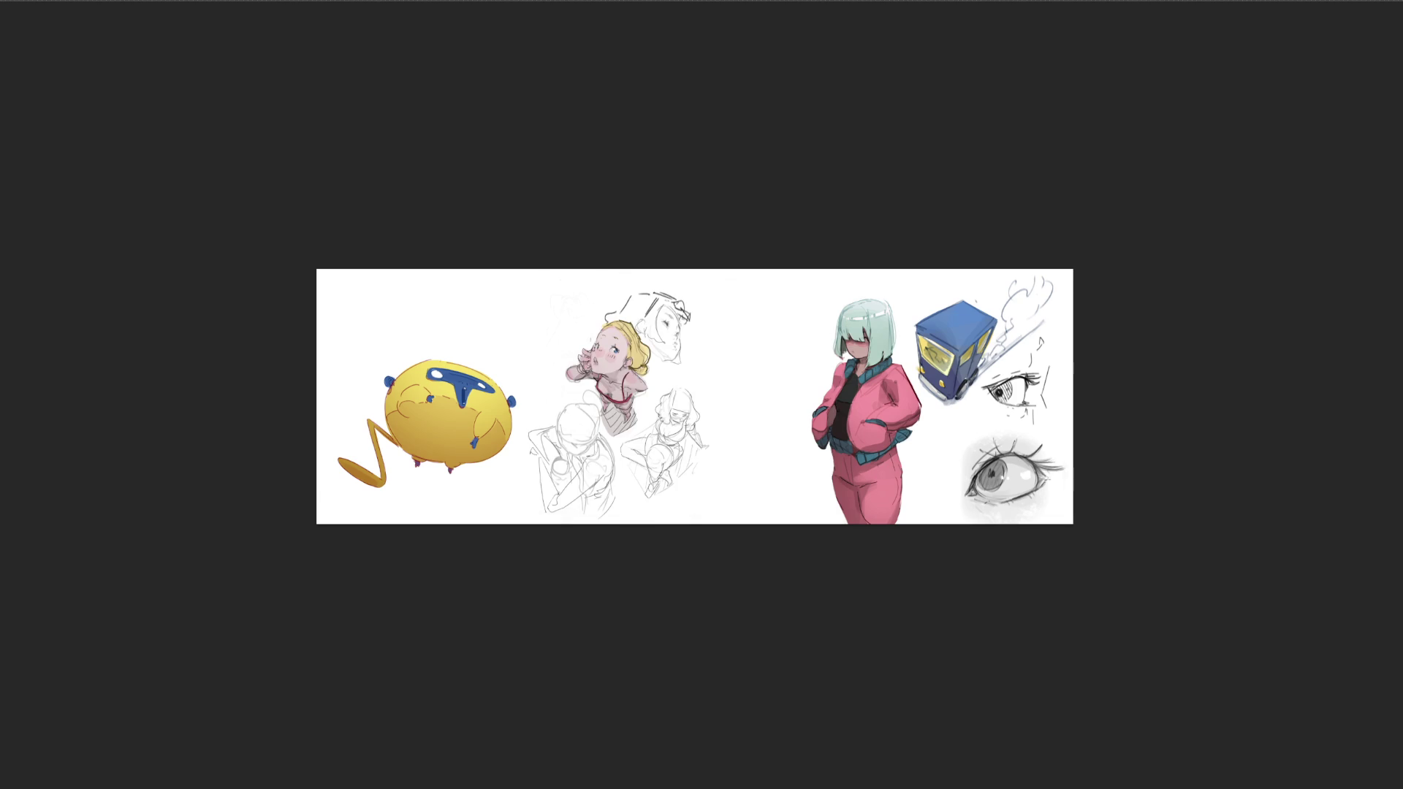